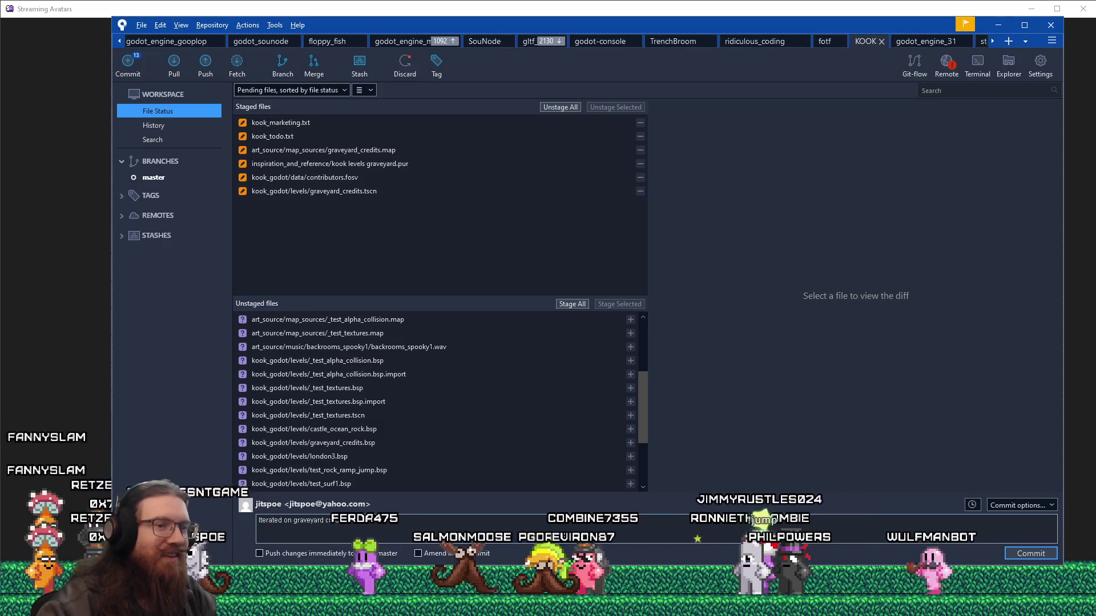
Launch Windows Task Manager from the taskbar's context menu over SourceTree.
right_click(920, 610)
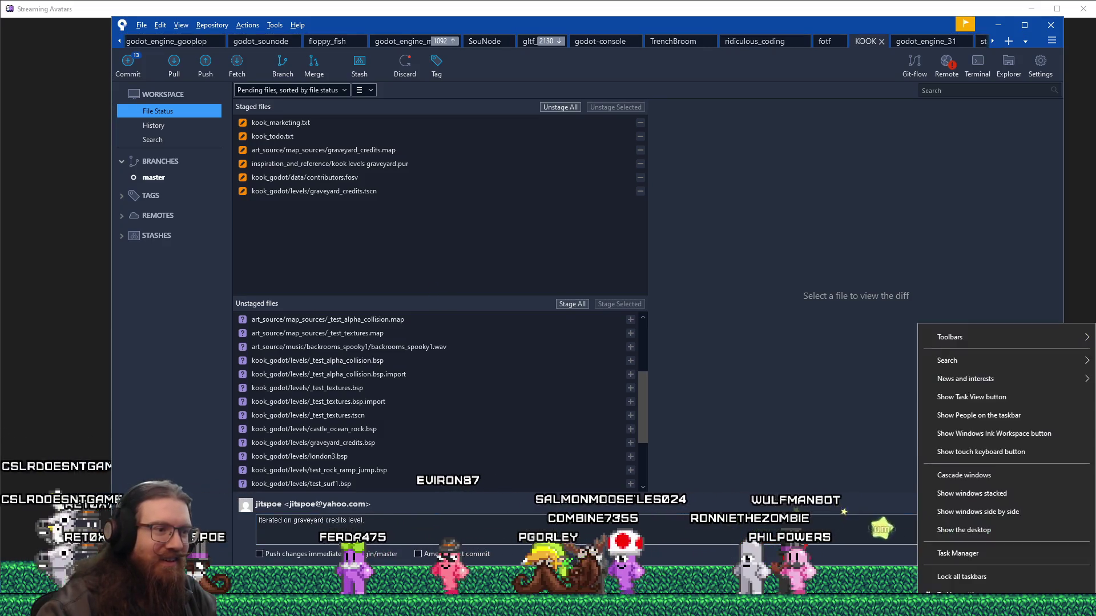
click(962, 550)
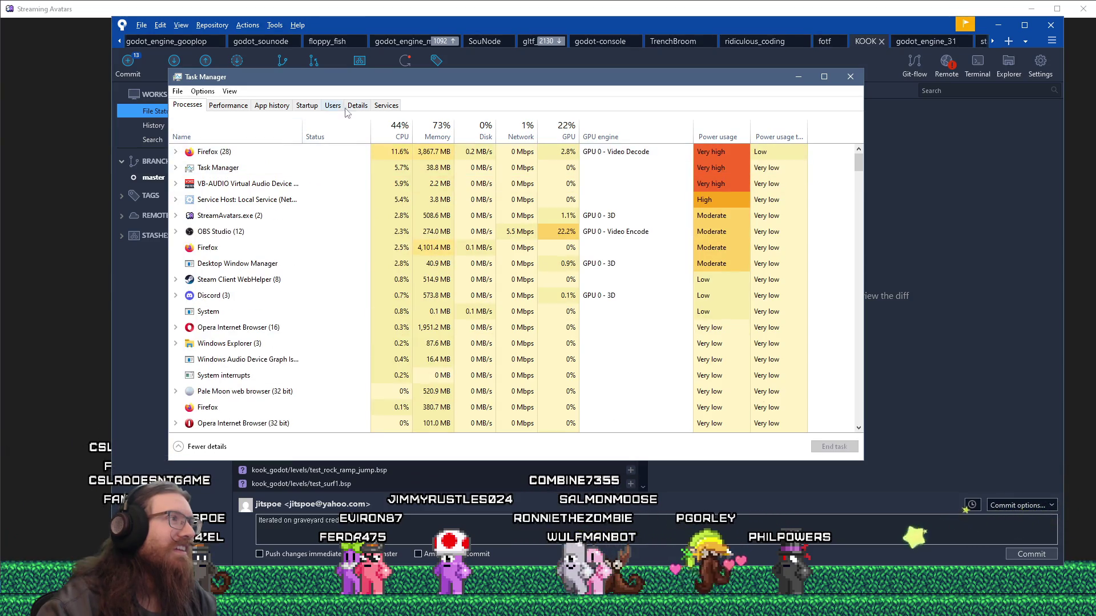
Review the per-process Details list in Task Manager, then close it.
click(313, 149)
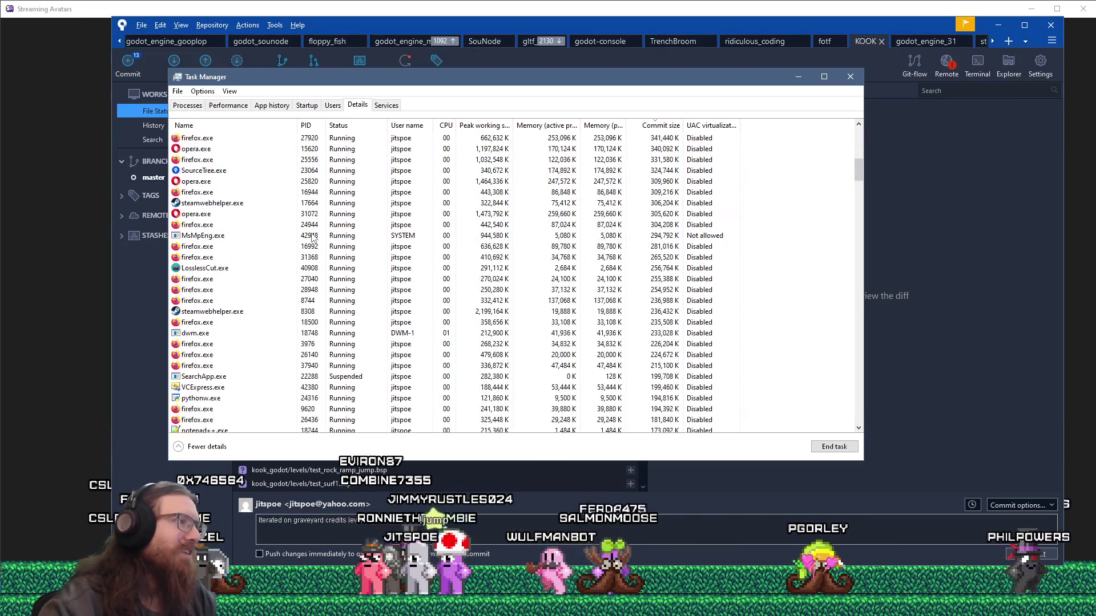
click(850, 77)
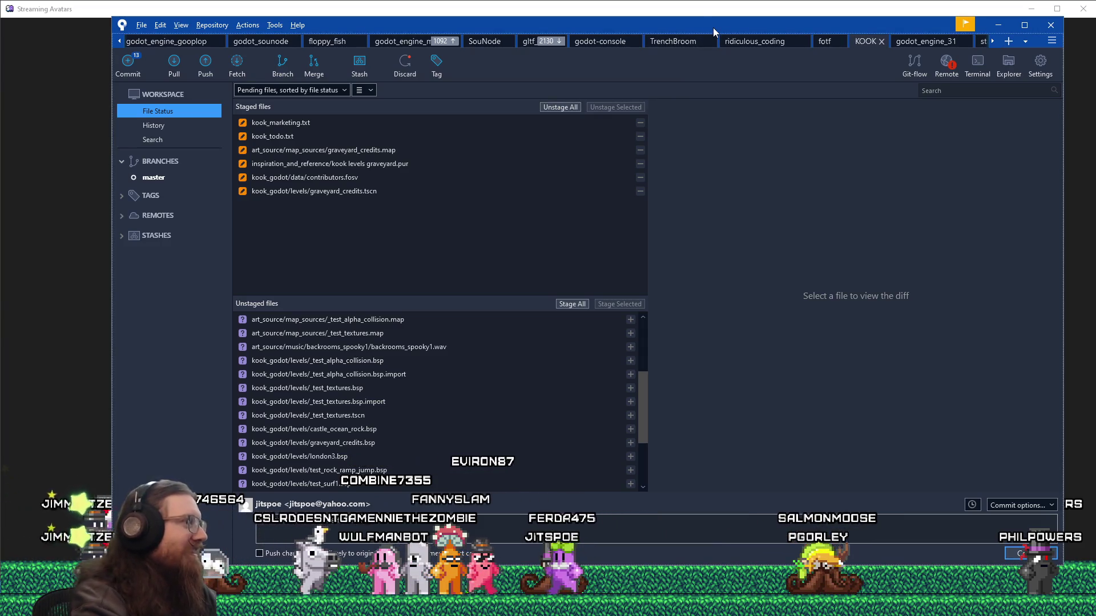
Open the E:\projects\wulfmanbot folder in File Explorer via the Run dialog.
key(super+r)
text(e:\projects\godot\g)
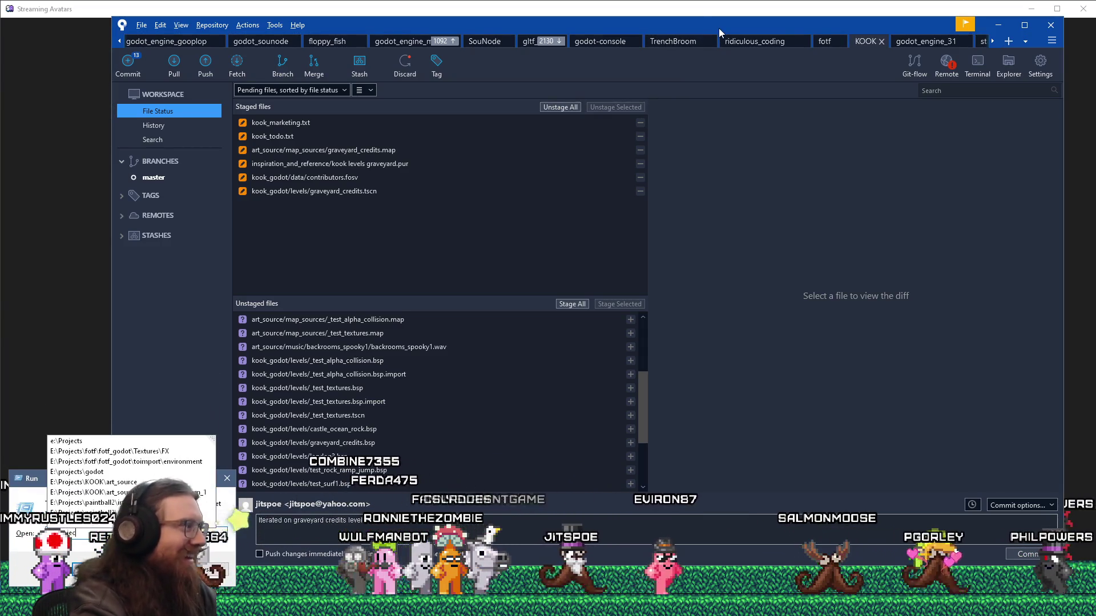
text(o)
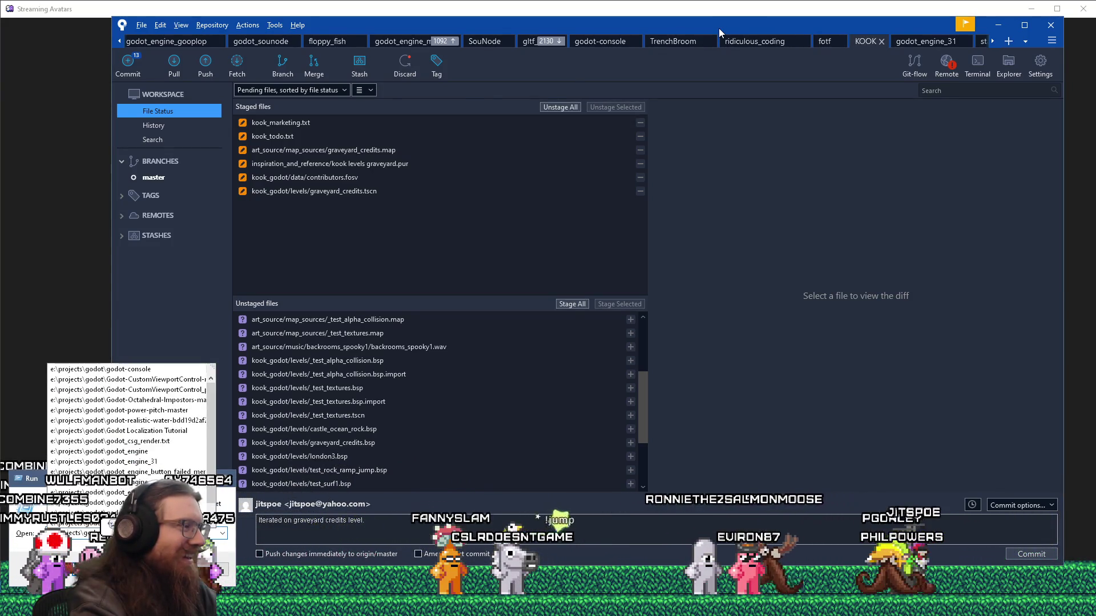
key(BackSpace)
key(BackSpace)
key(BackSpace)
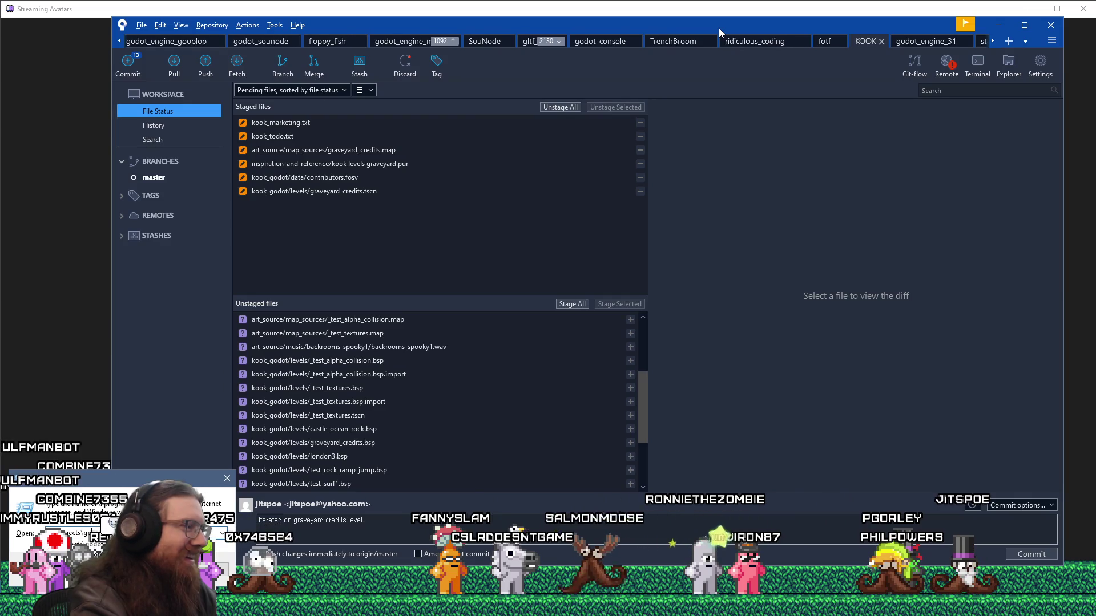
text(w)
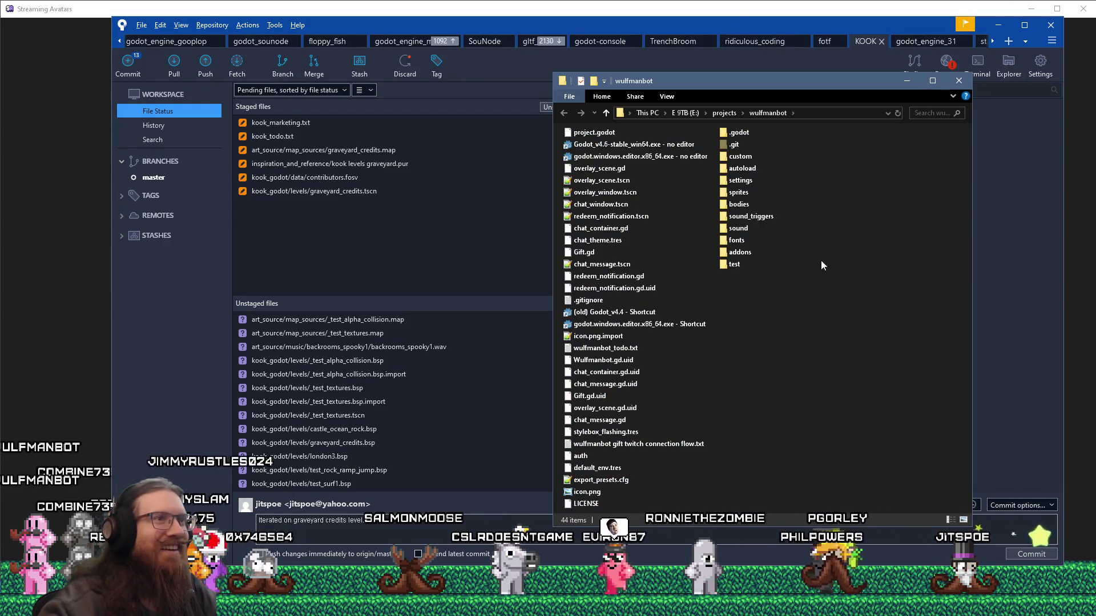
Start godot.windows.editor.x86_64.exe from the wulfmanbot folder to load the Wulfmanbot project.
double_click(690, 327)
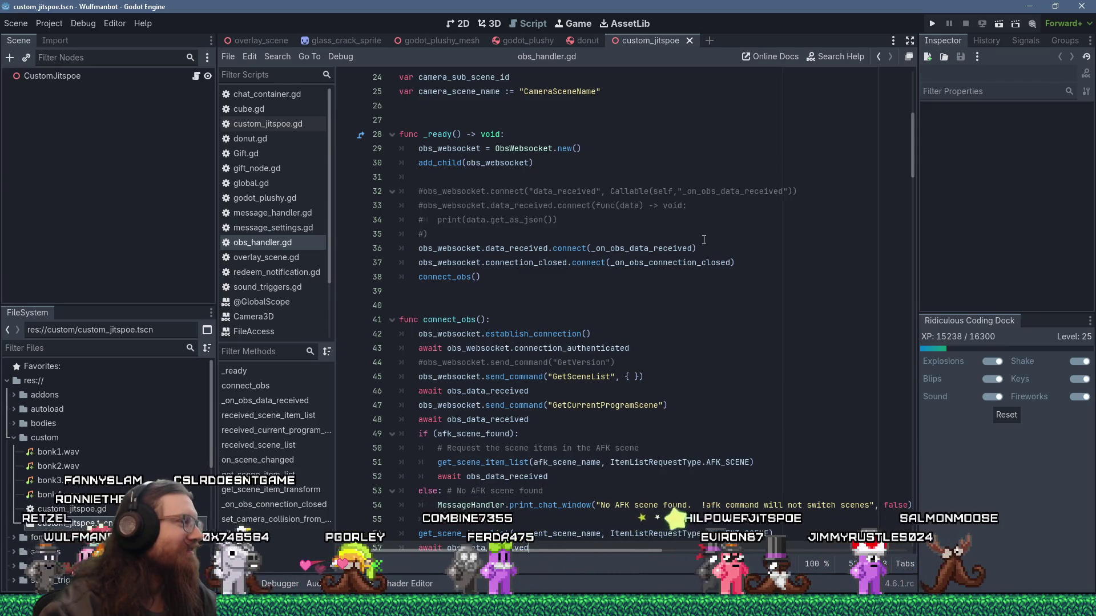
Run the Wulfmanbot project so its sky-and-ground game window opens.
click(932, 24)
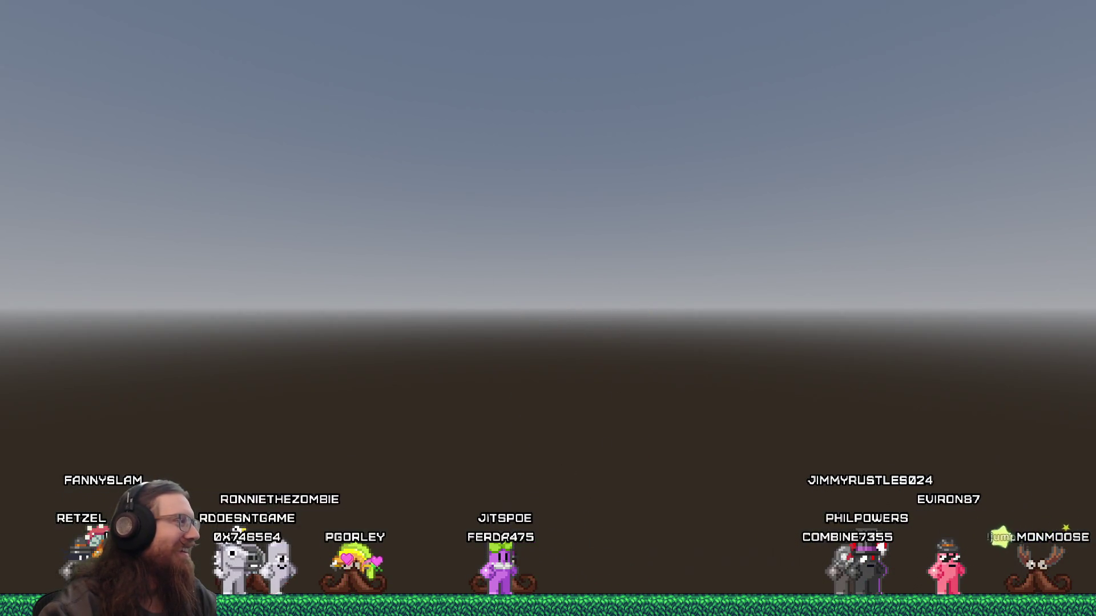
Switch from the running Wulfmanbot game window back to the Godot editor.
key(alt+Tab)
key(alt+Tab)
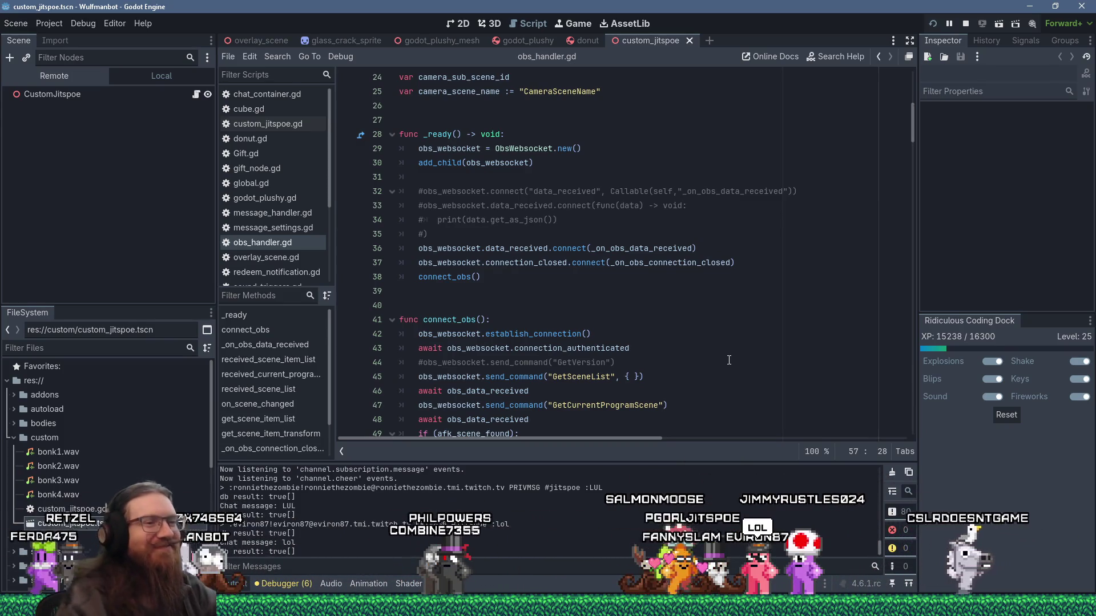
Place the cursor on line 39 of obs_handler.gd, then reload the running Wulfmanbot scene.
click(589, 289)
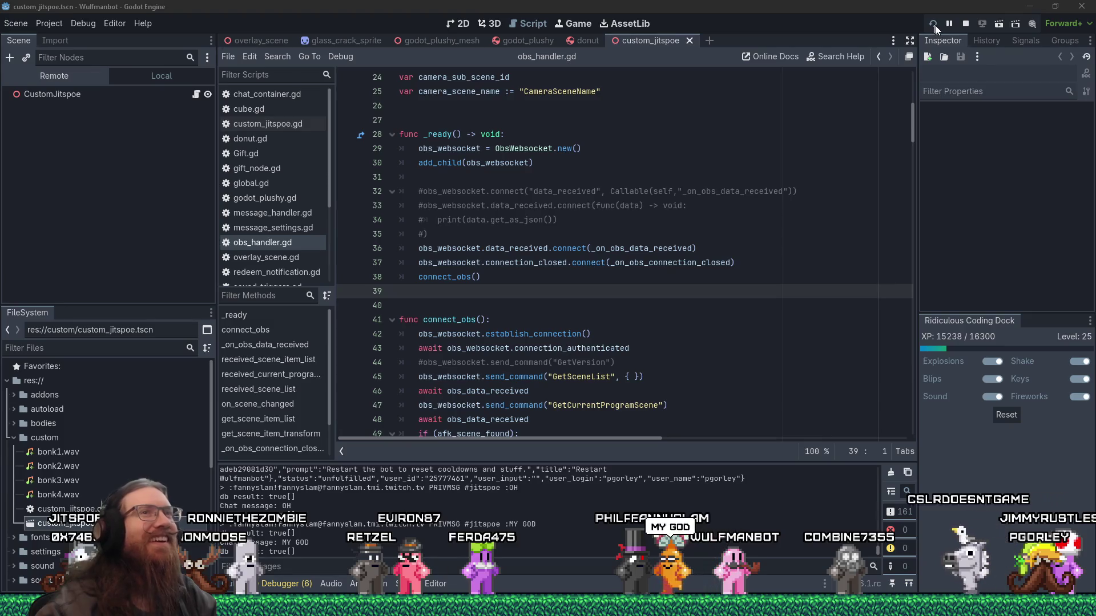
click(904, 5)
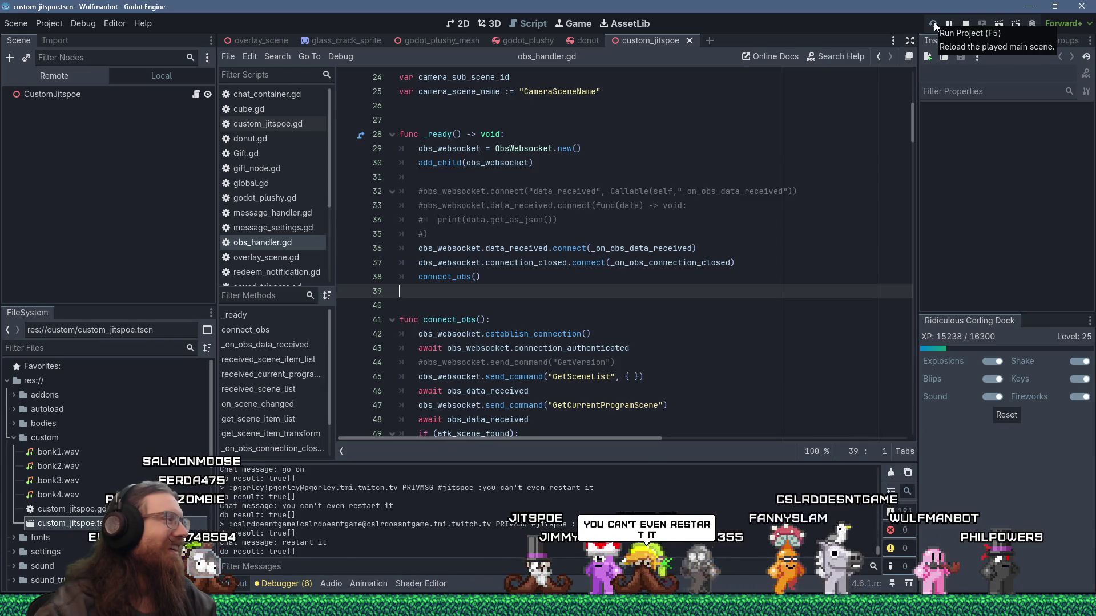
click(934, 22)
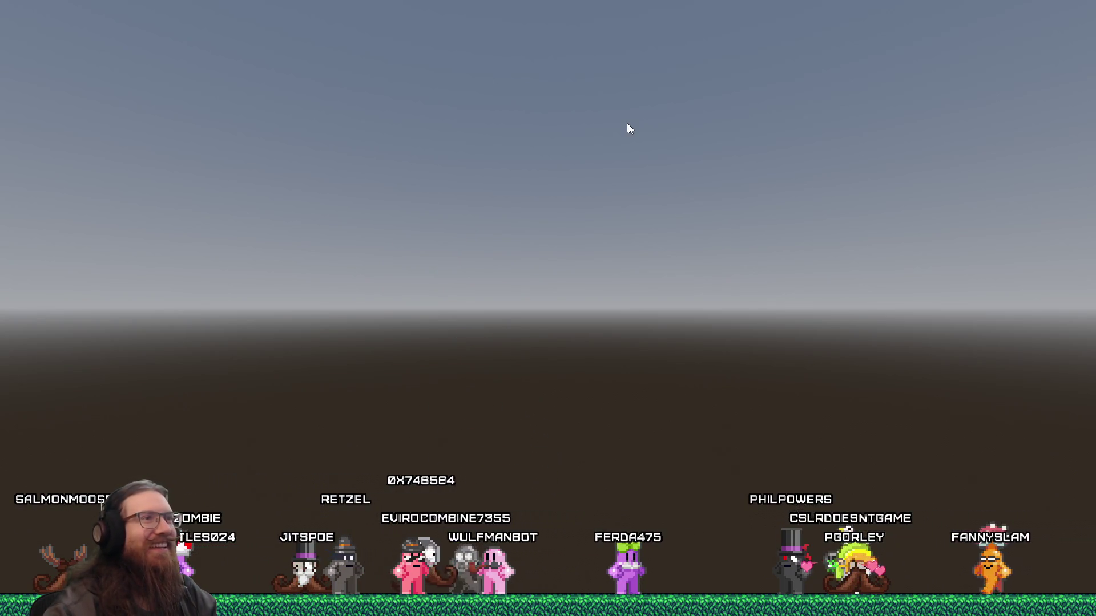
Return from the restarted game to obs_handler.gd in the Godot editor.
key(alt+Tab)
key(alt+Tab)
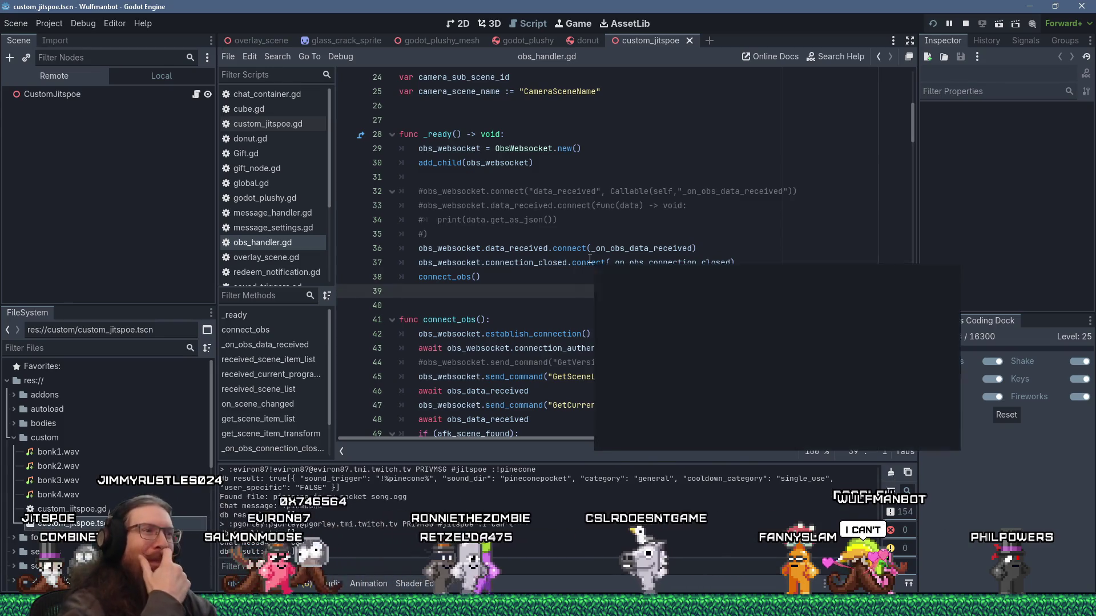
mouse_move(589, 258)
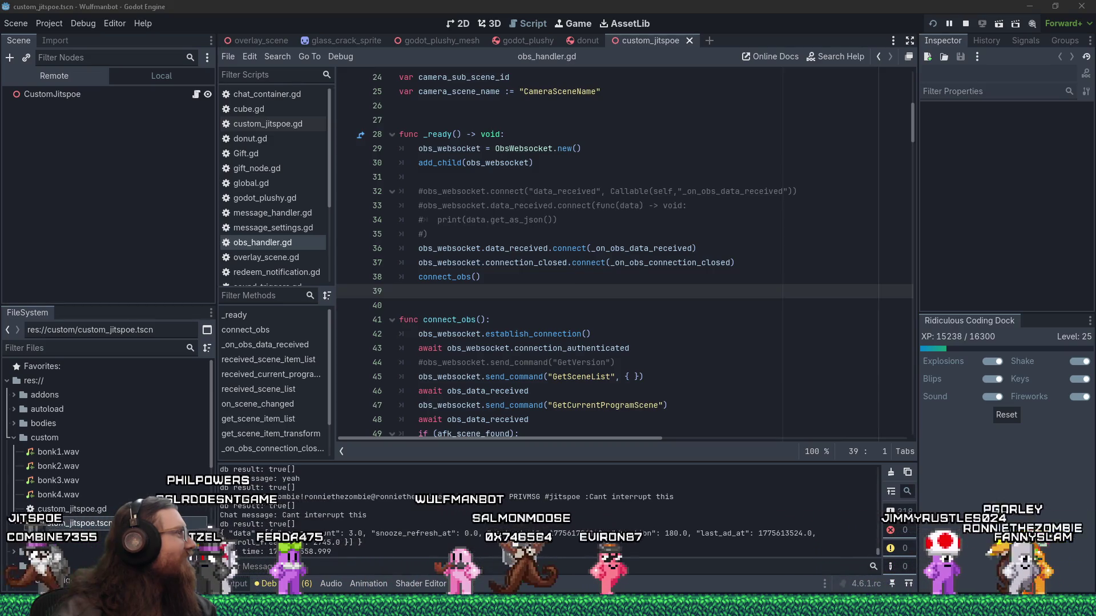
click(509, 297)
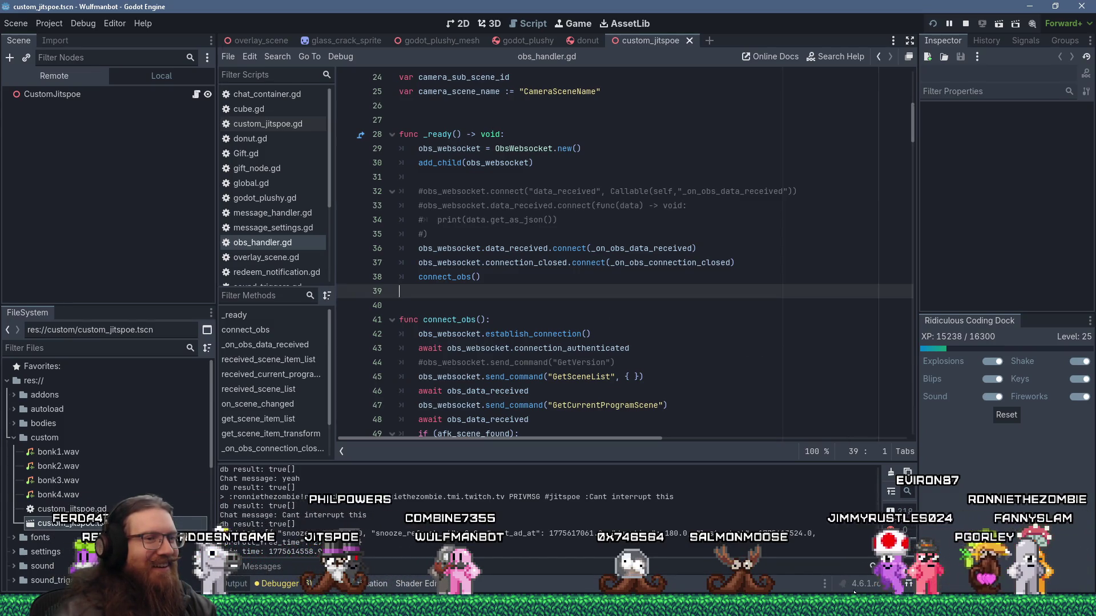
mouse_move(911, 608)
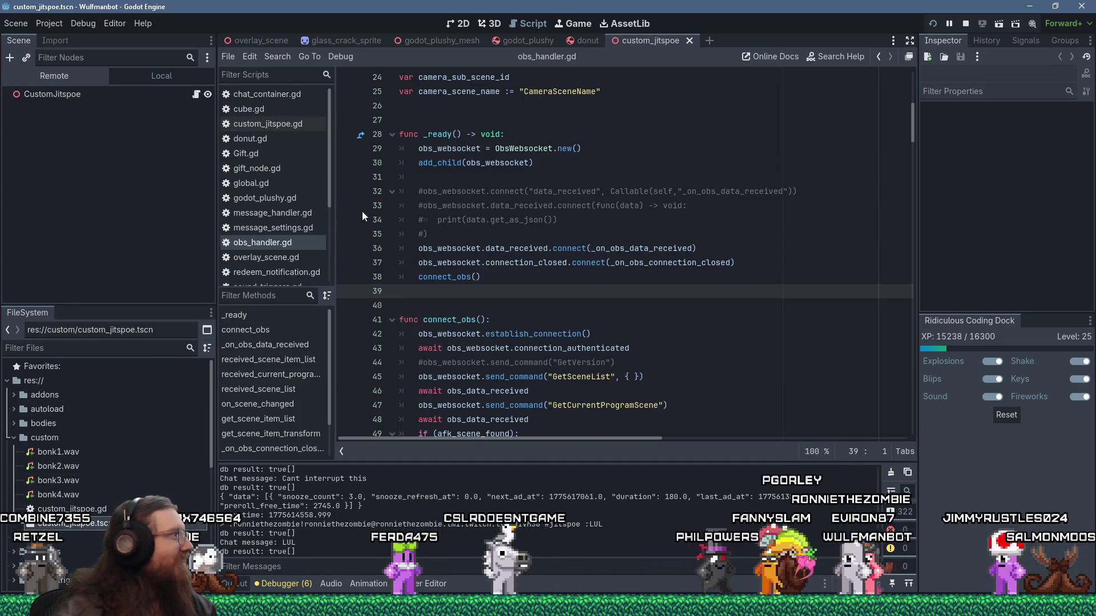
click(638, 309)
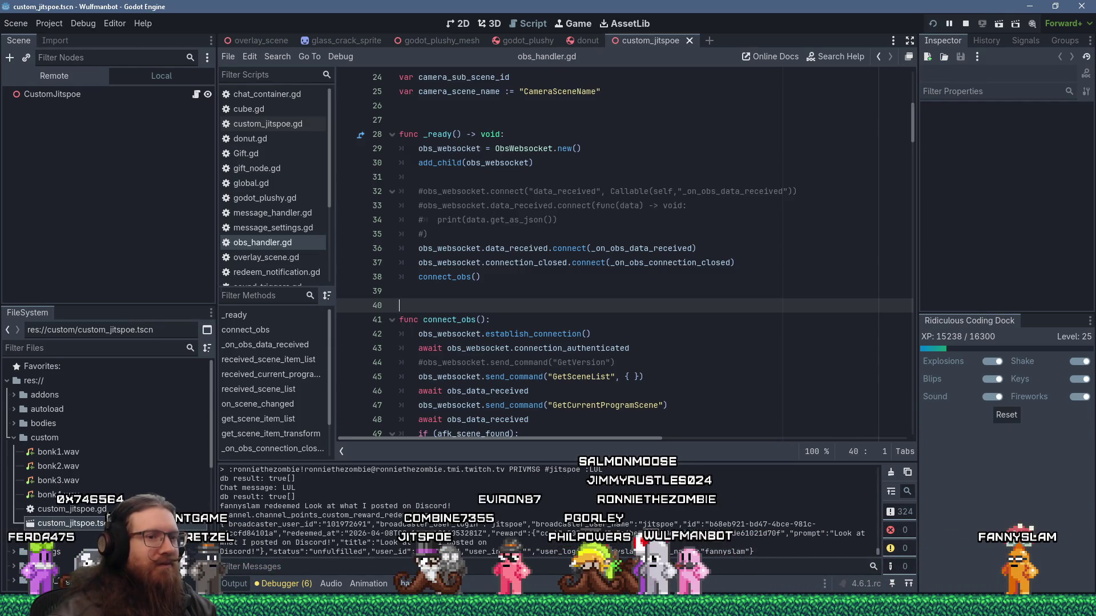
click(723, 352)
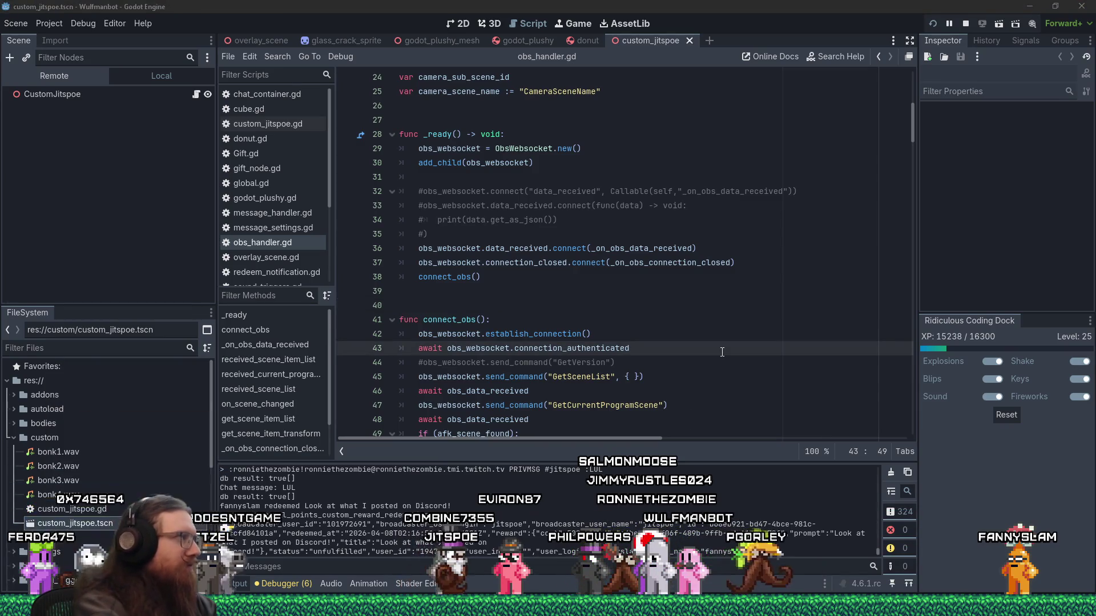
key(alt+Tab)
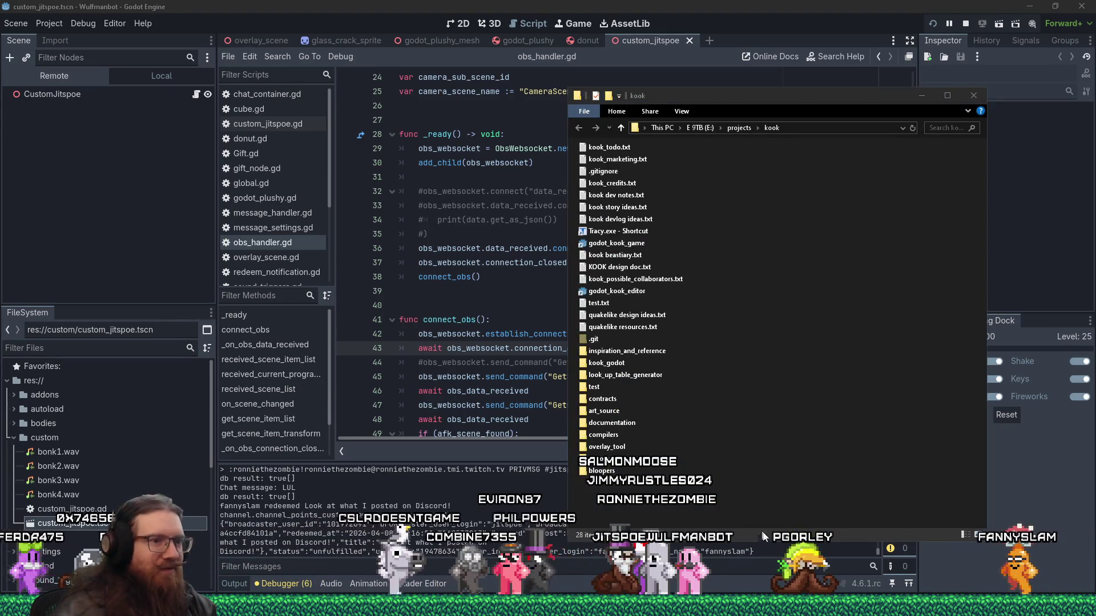
Glance at the hidden tray icons, then switch to Discord's links-and-media channel.
click(935, 606)
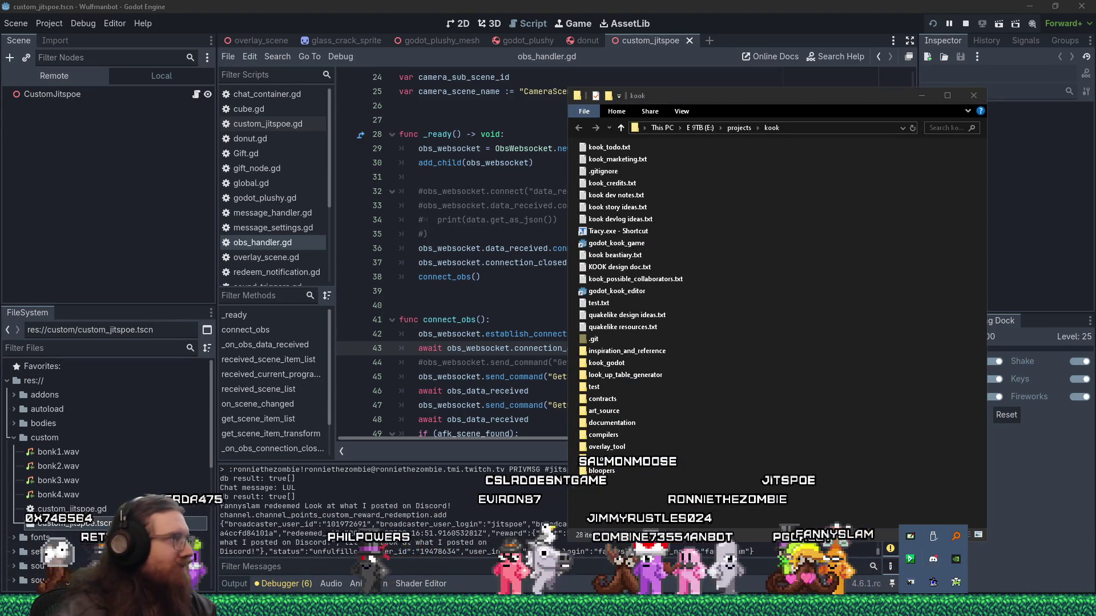
key(Escape)
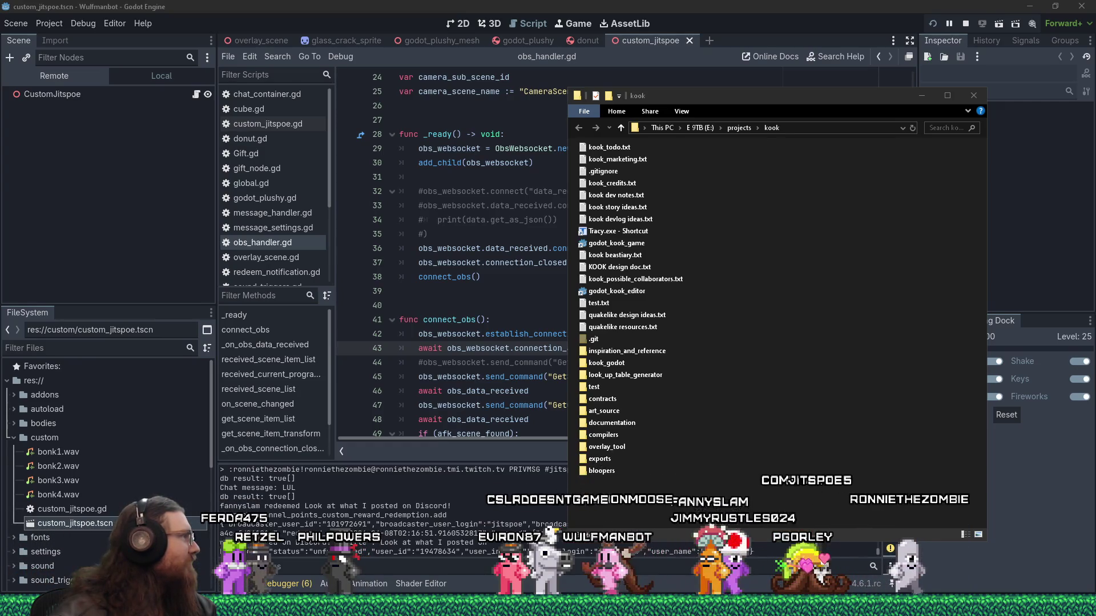
key(alt+Tab)
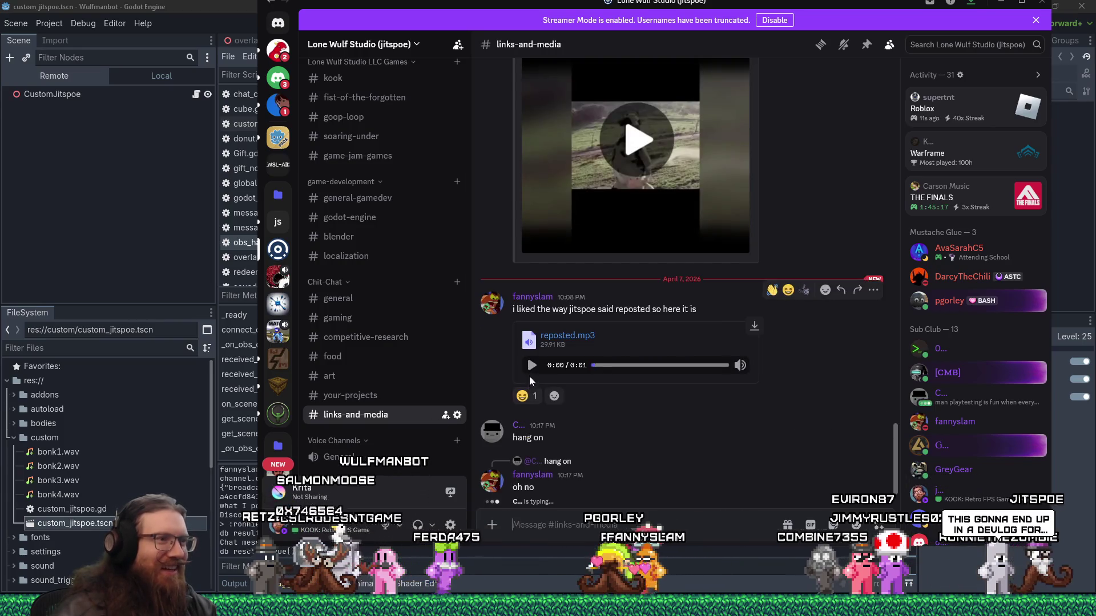
Play the reposted.mp3 clip in links-and-media, then close Discord.
click(531, 365)
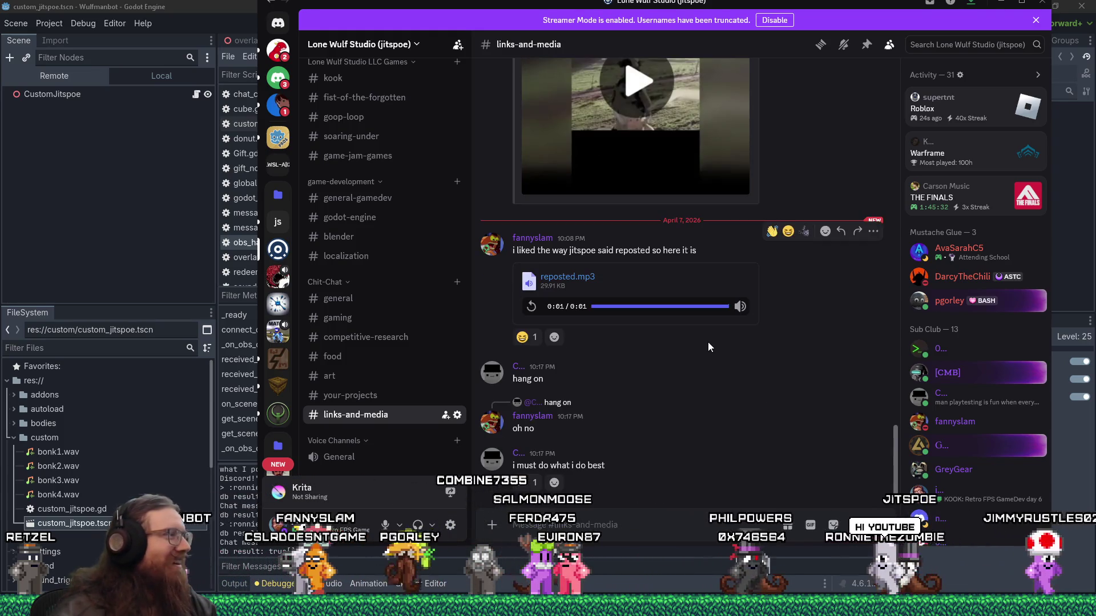
click(1000, 2)
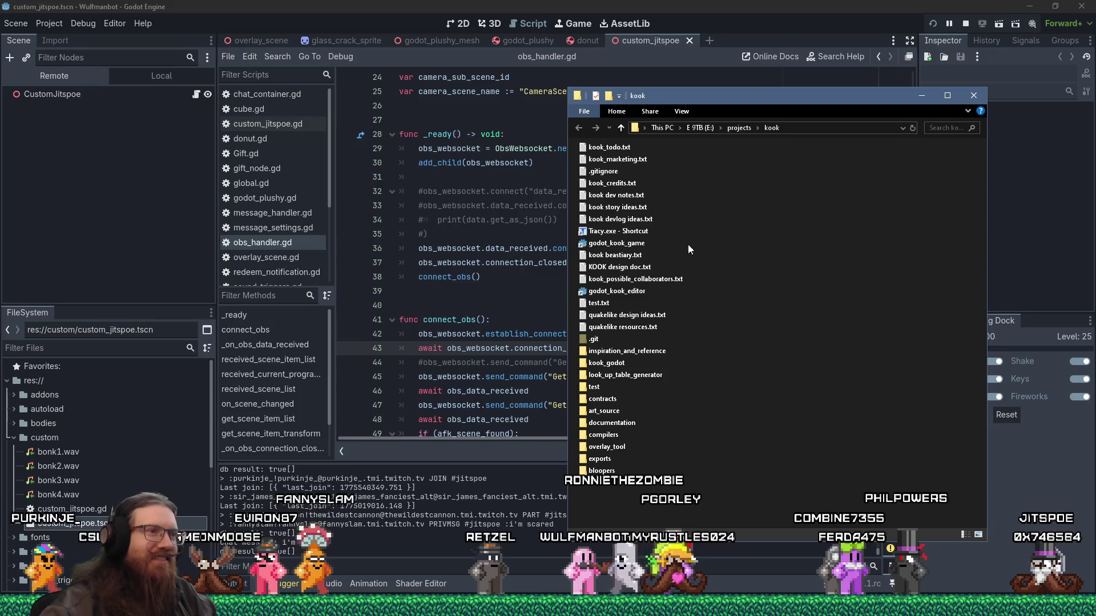
Launch the godot_kook_editor shortcut in E:\projects\kook to open the KOOK project.
click(621, 293)
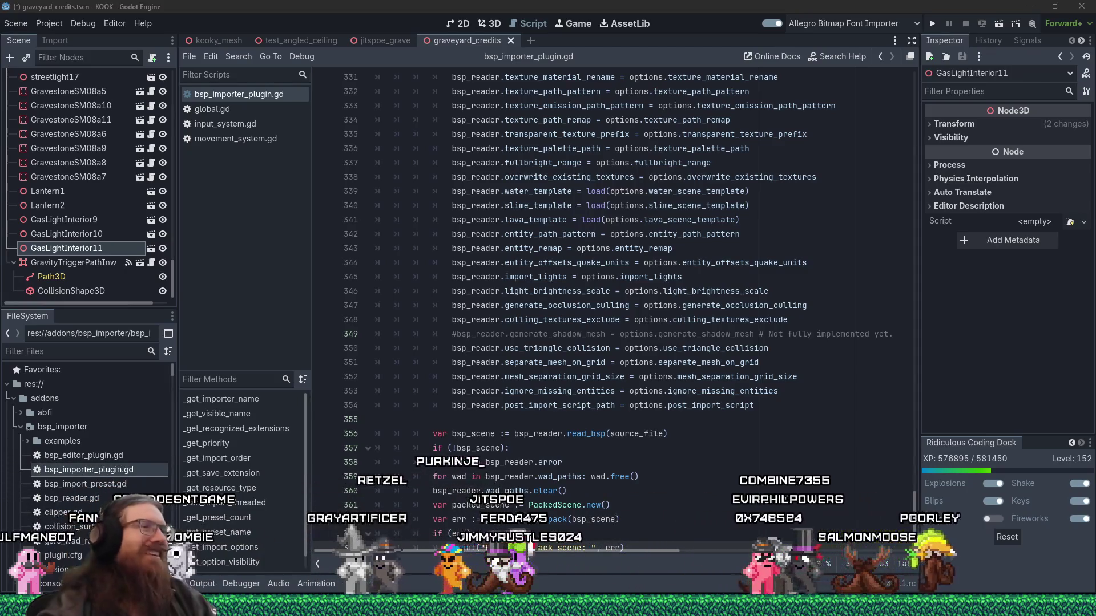
Focus bsp_importer_plugin.gd where importer options are copied to bsp_reader before read_bsp.
click(738, 422)
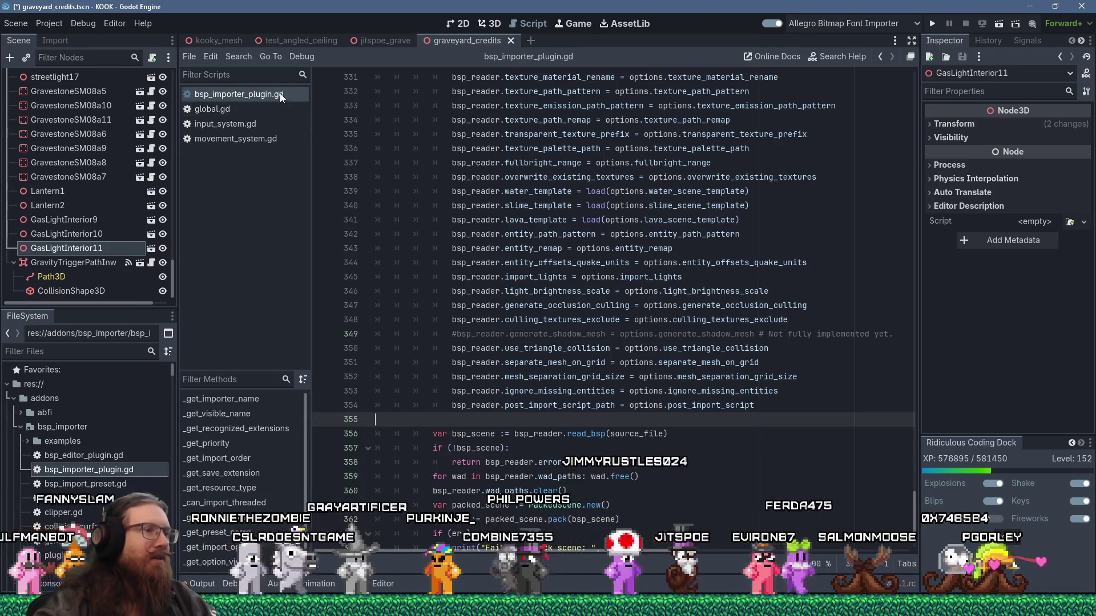
Place the caret on _import's file-extension match line, then open EditorImportPlugin's _import documentation.
scroll(599, 354, down, 3)
scroll(599, 354, up, 20)
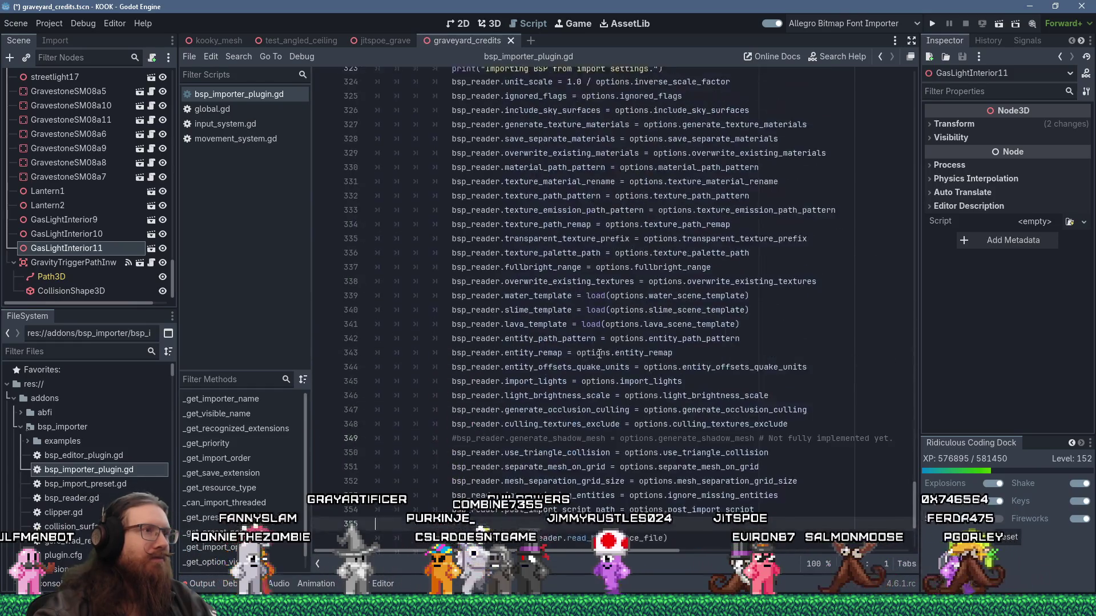
scroll(599, 354, up, 8)
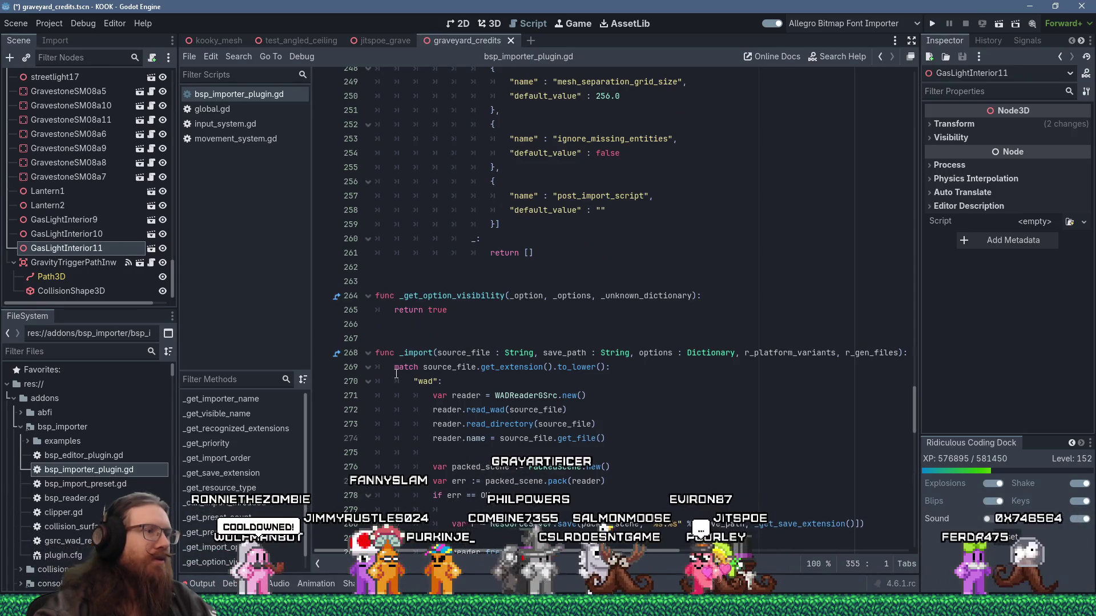
click(396, 368)
scroll(396, 374, down, 4)
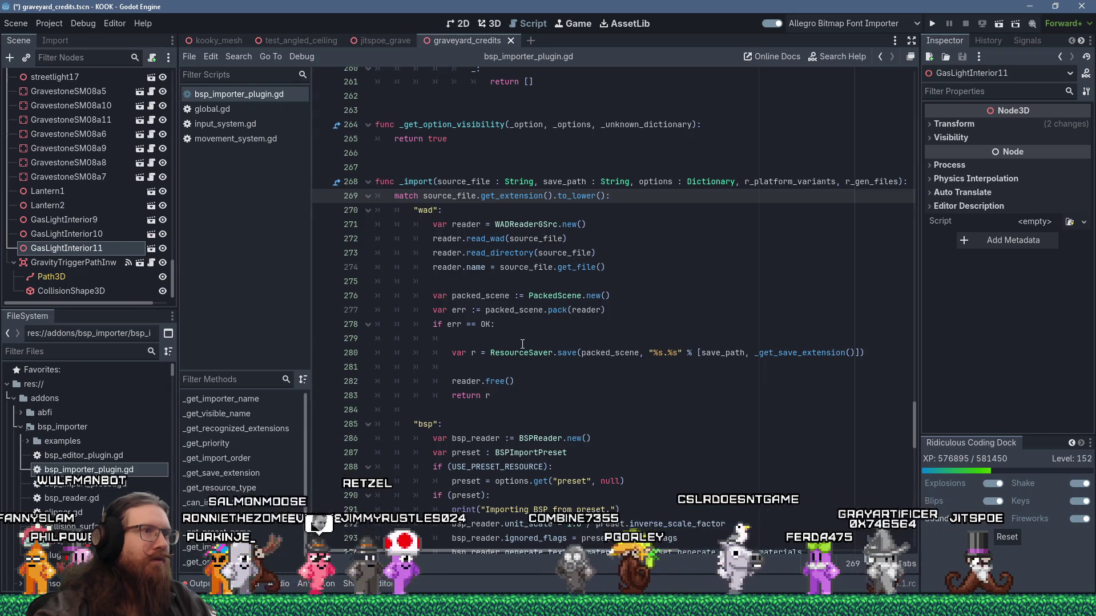
ctrl+click(417, 238)
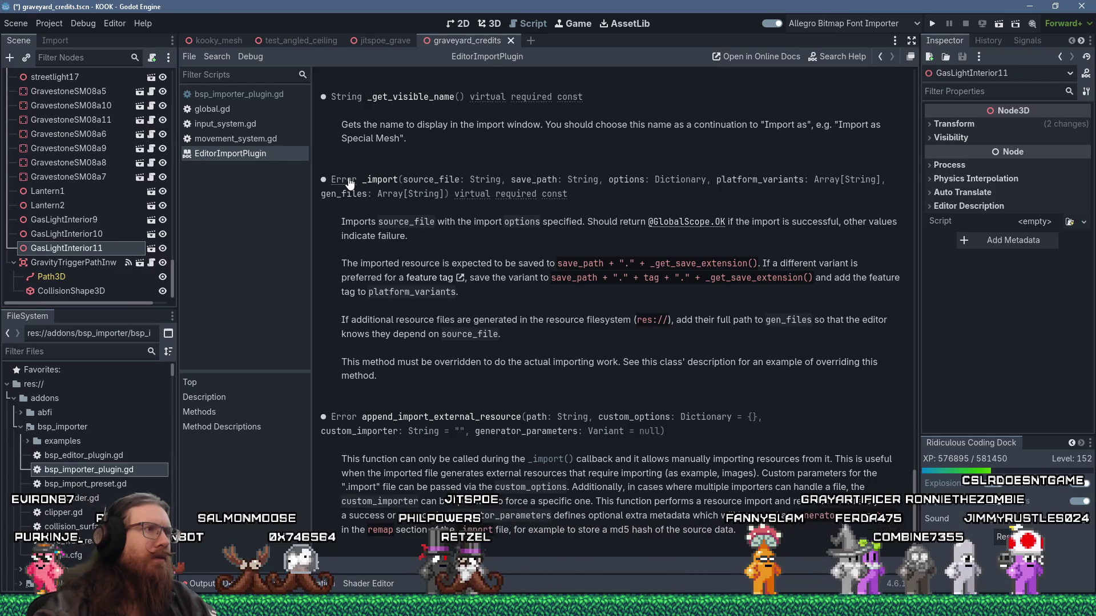
Back in the script, look up ResourceSaver.save documentation, then close that help page.
click(263, 95)
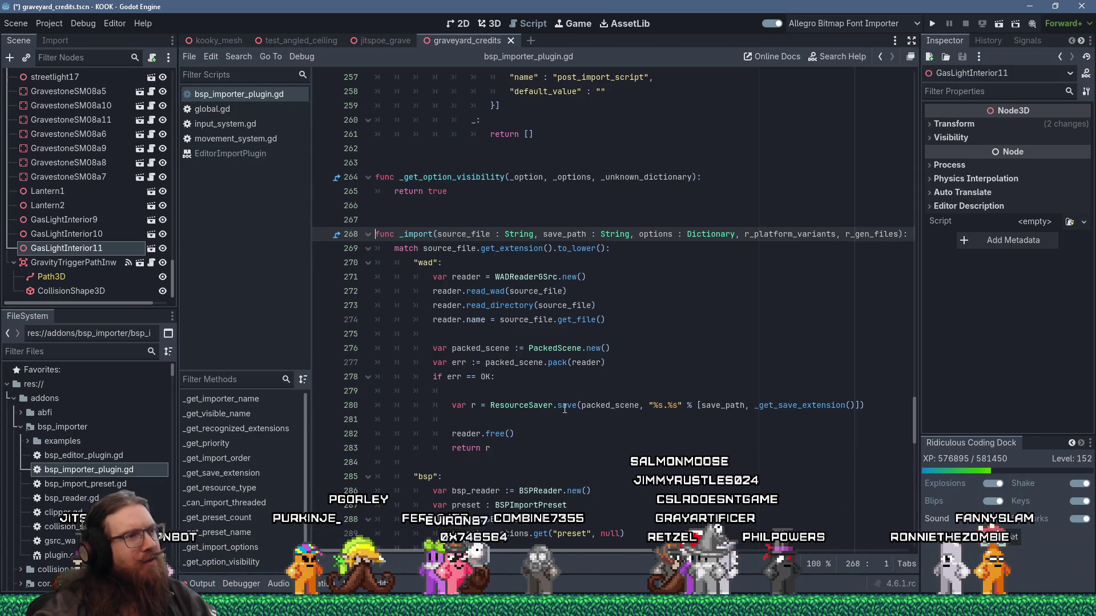
mouse_move(565, 409)
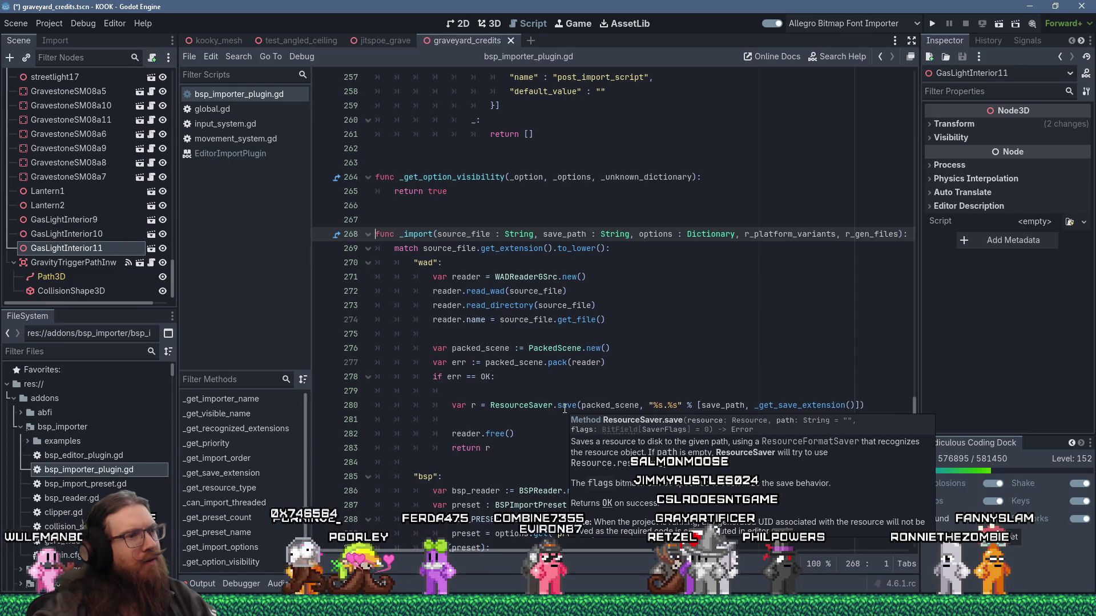
click(564, 407)
ctrl+click(565, 407)
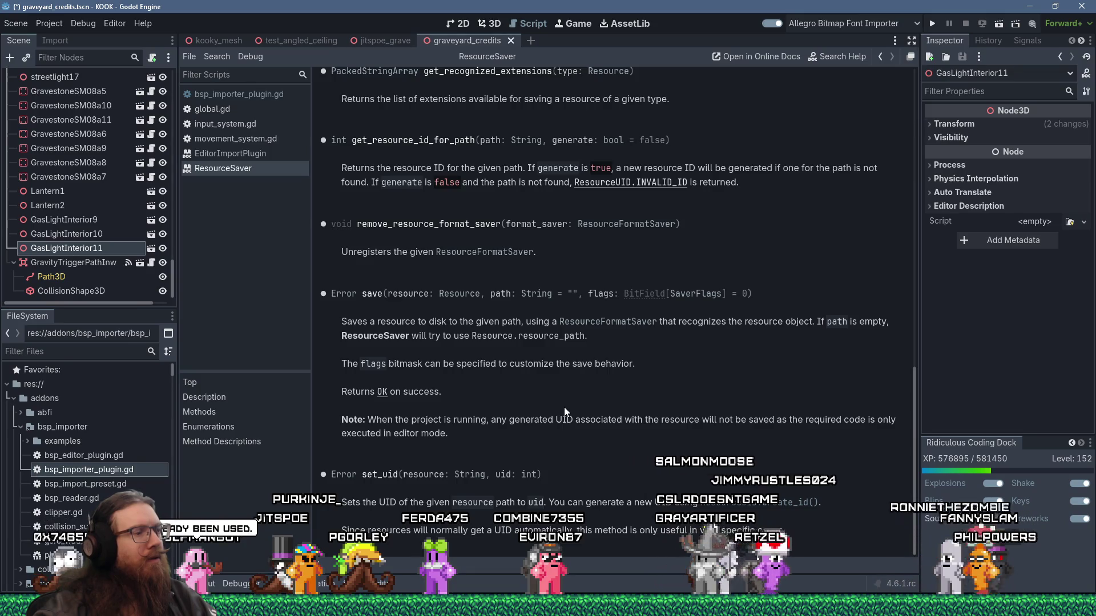
middle_click(252, 171)
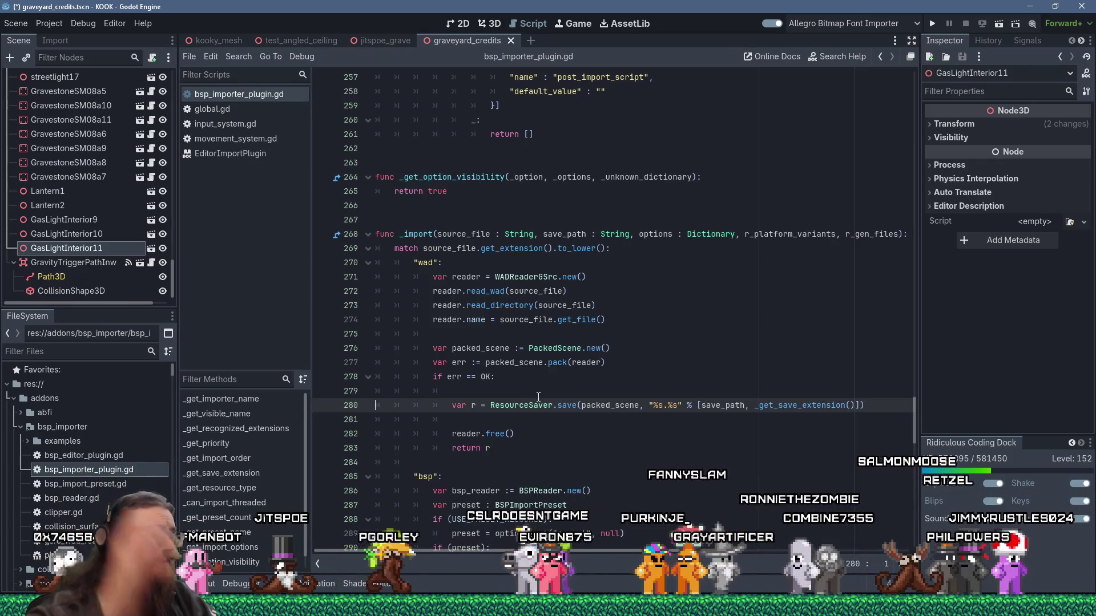
At the end of the bsp branch on line 371, type 'return Error.'.
scroll(486, 433, down, 20)
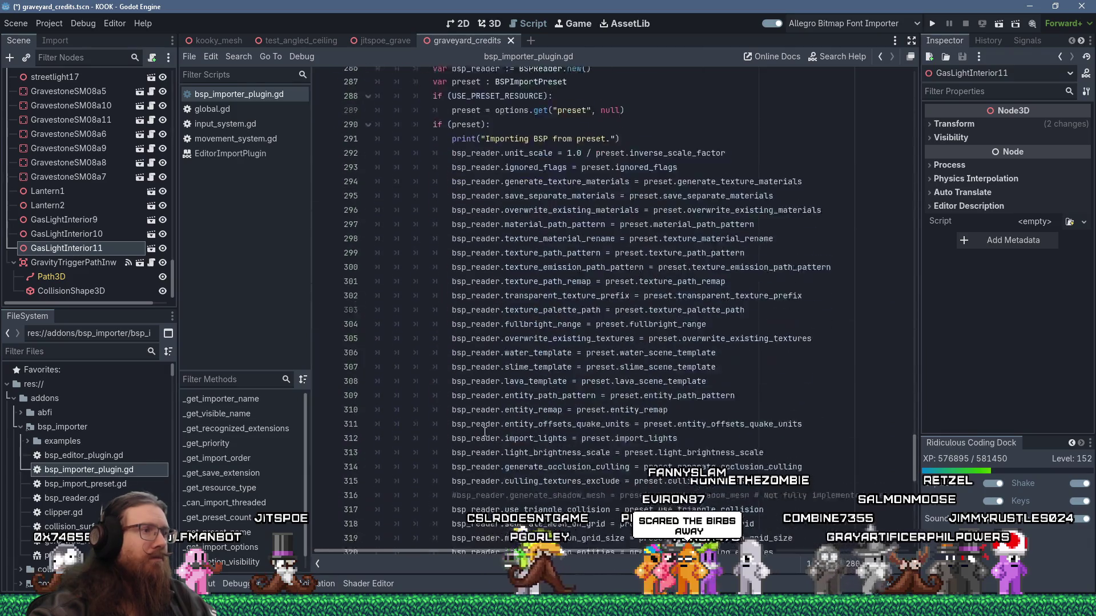
scroll(484, 432, down, 3)
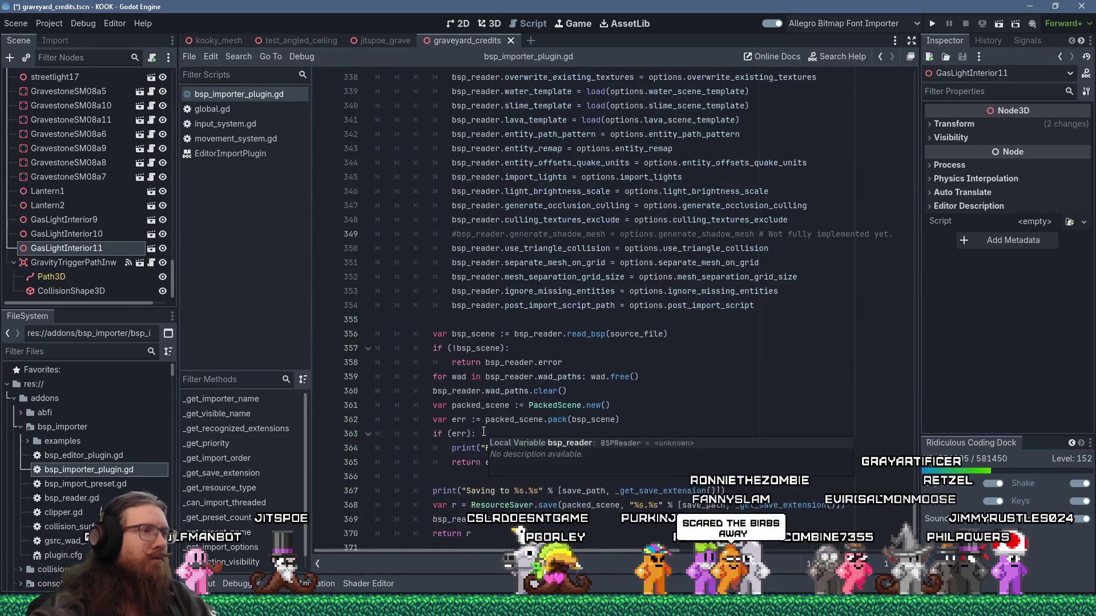
scroll(484, 432, up, 7)
scroll(484, 432, down, 10)
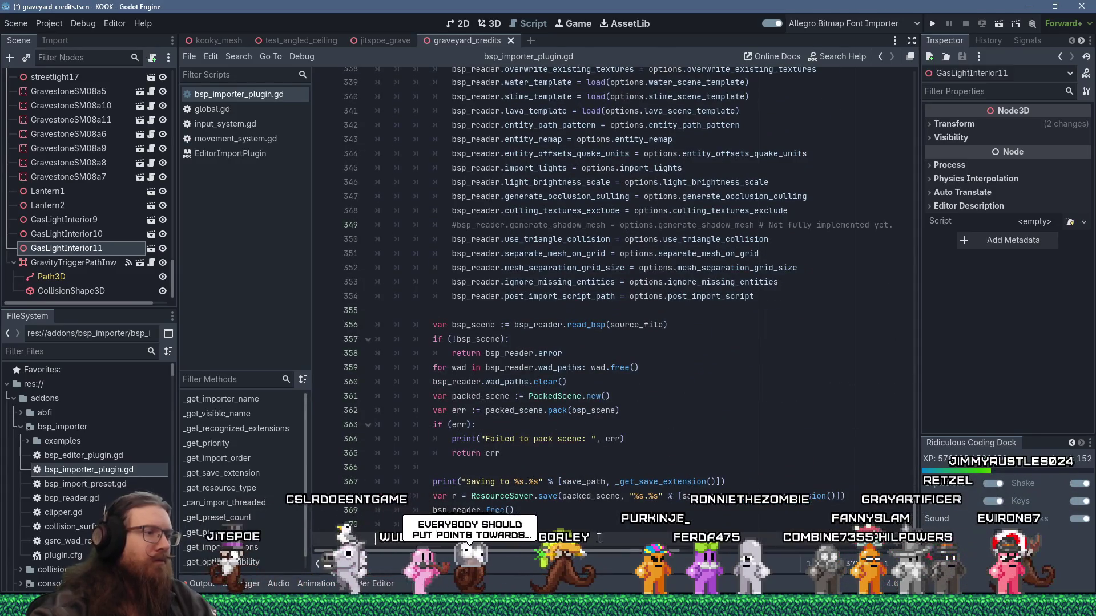
text(return)
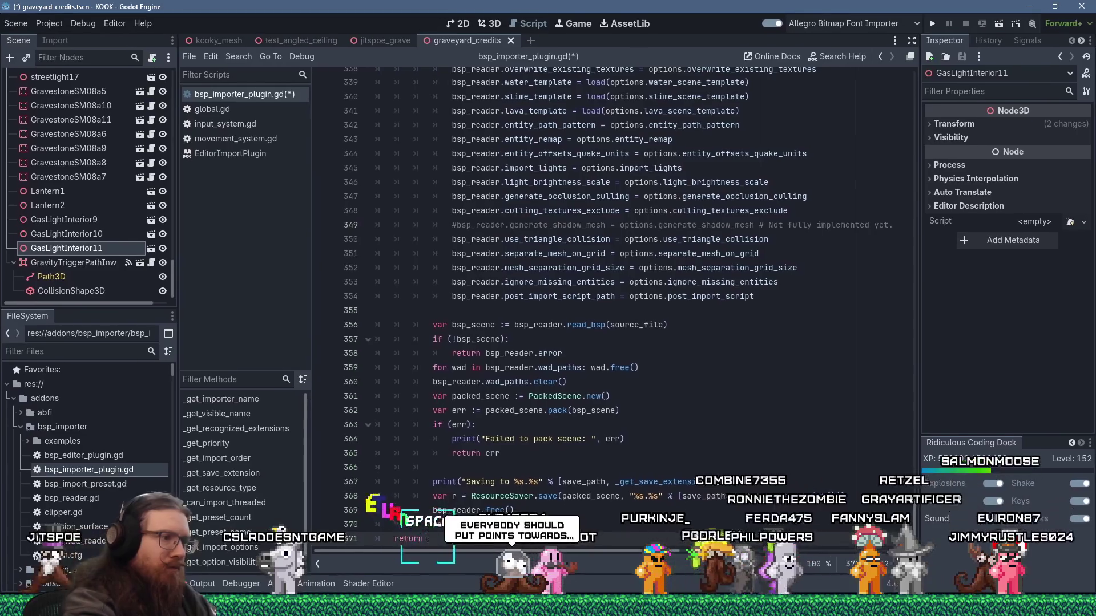
text( Error.)
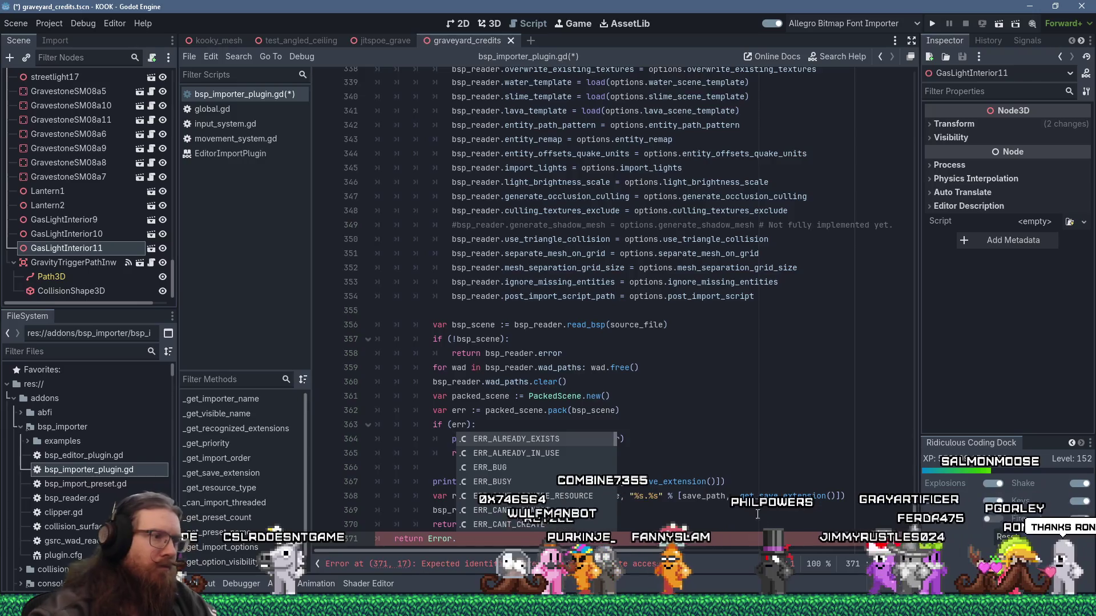
key(Down)
scroll(547, 476, down, 2)
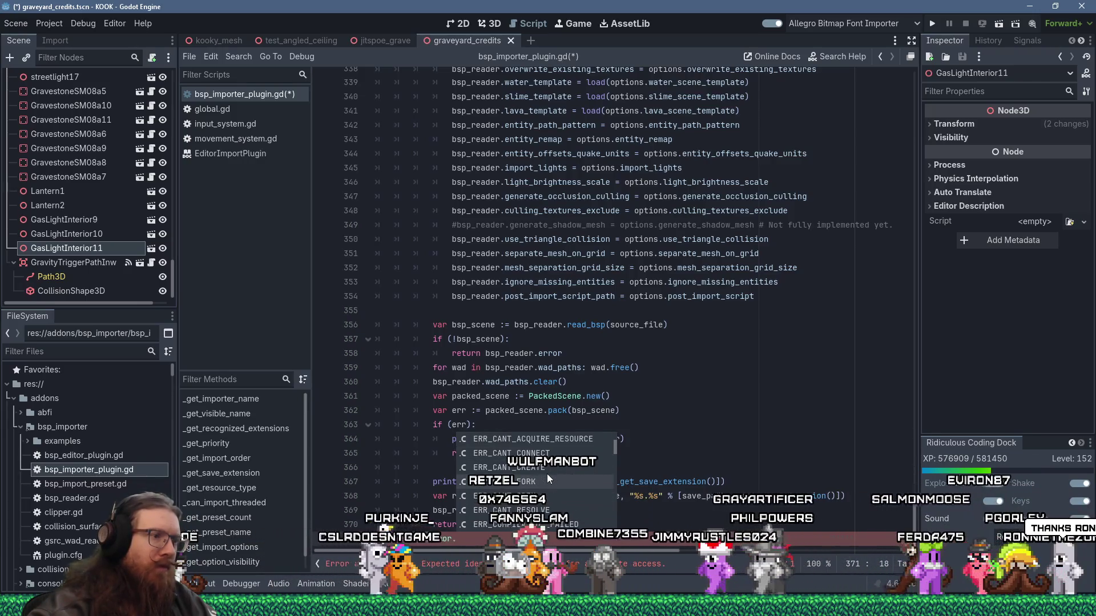
scroll(547, 478, down, 2)
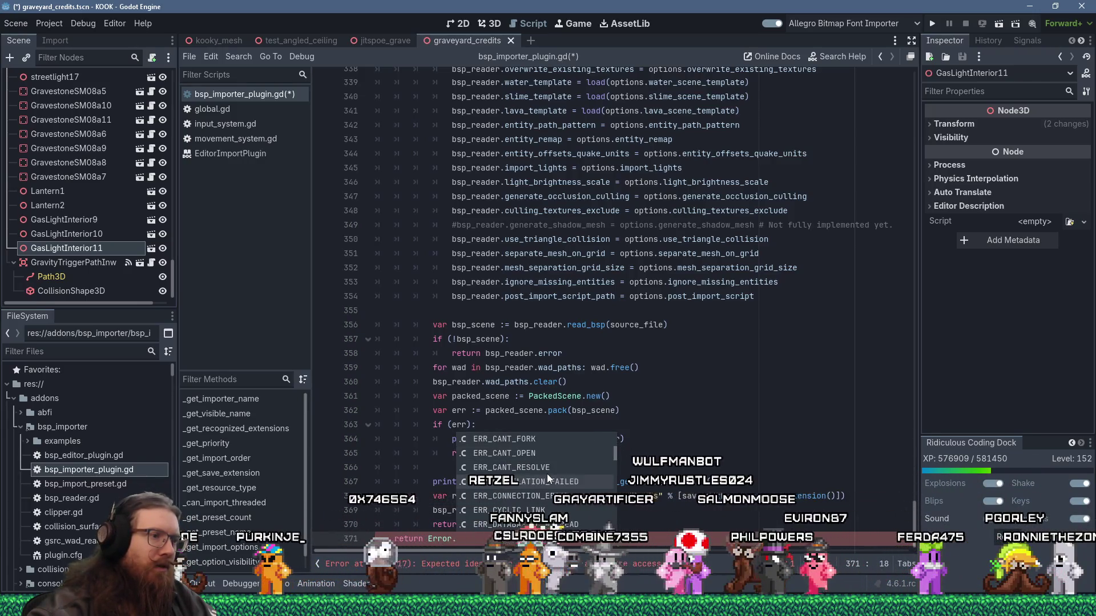
scroll(547, 474, down, 3)
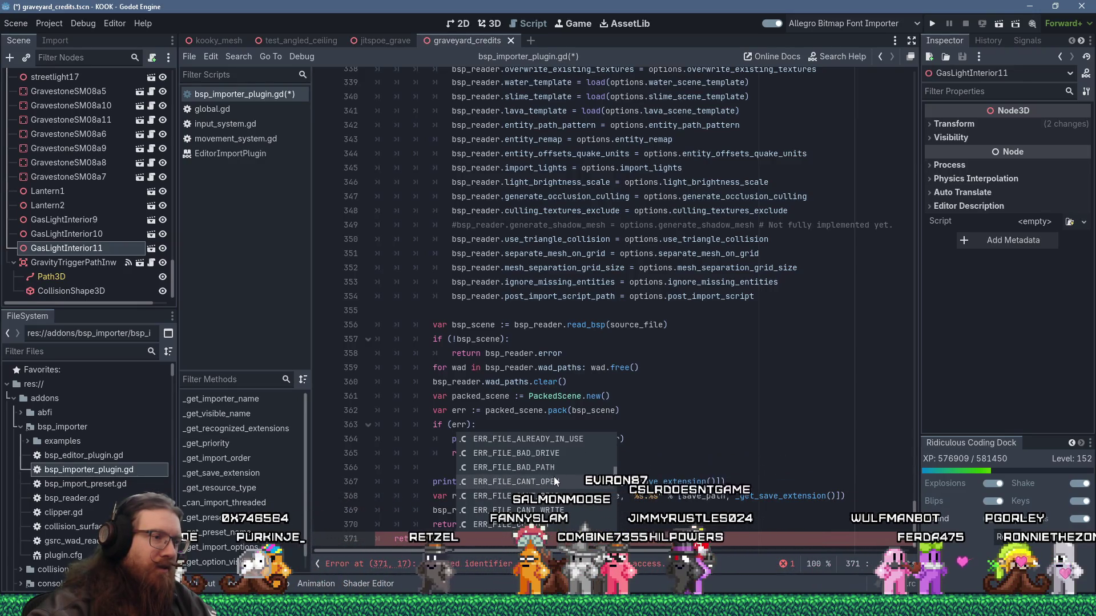
scroll(554, 477, down, 1)
scroll(554, 481, down, 2)
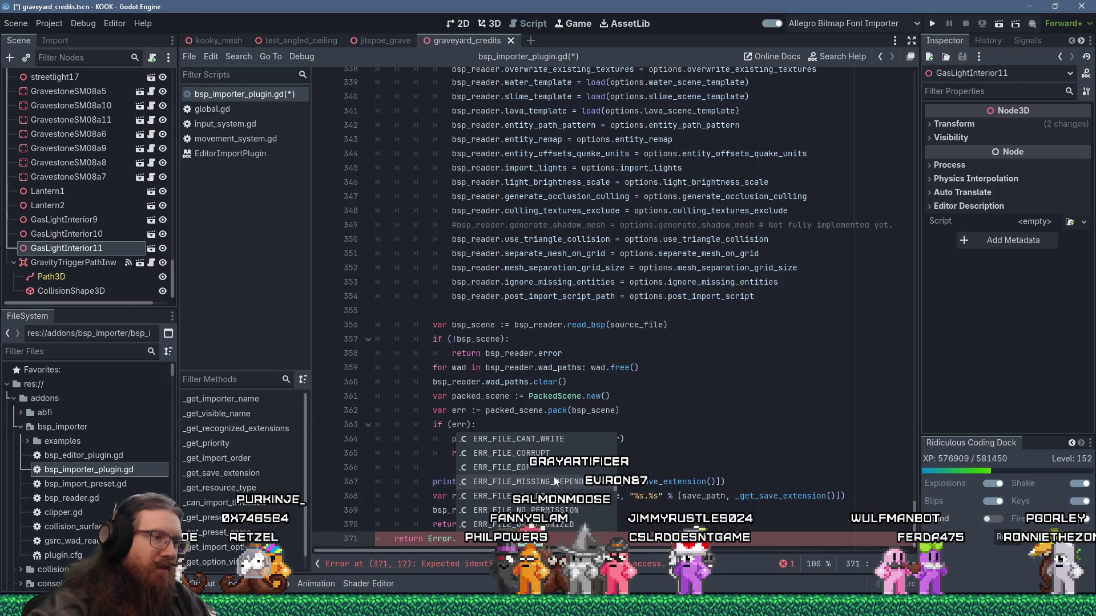
scroll(553, 478, down, 2)
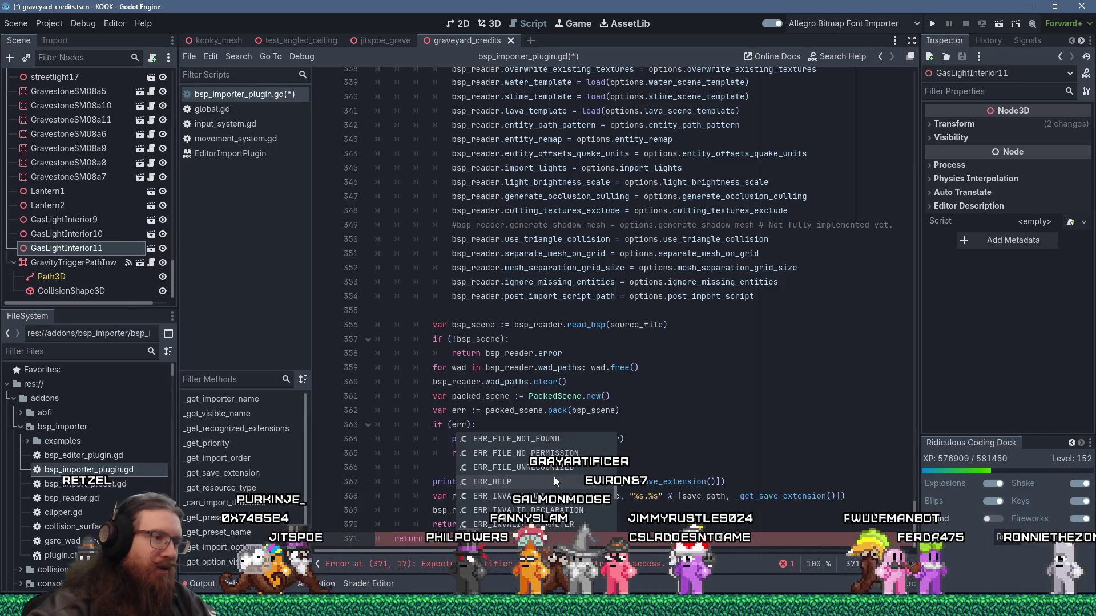
scroll(554, 481, down, 2)
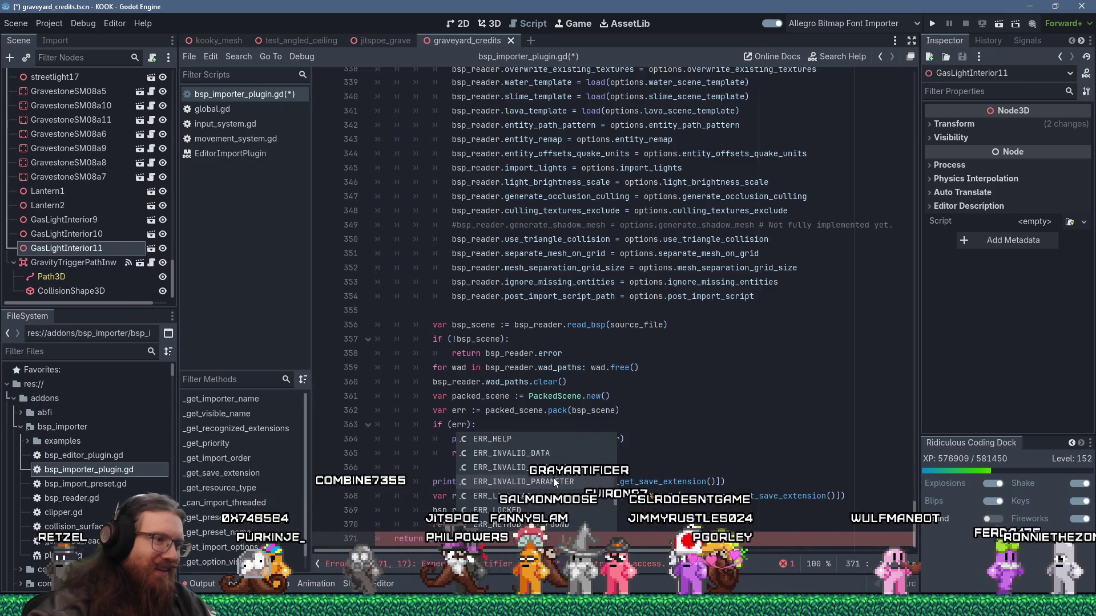
scroll(557, 484, down, 2)
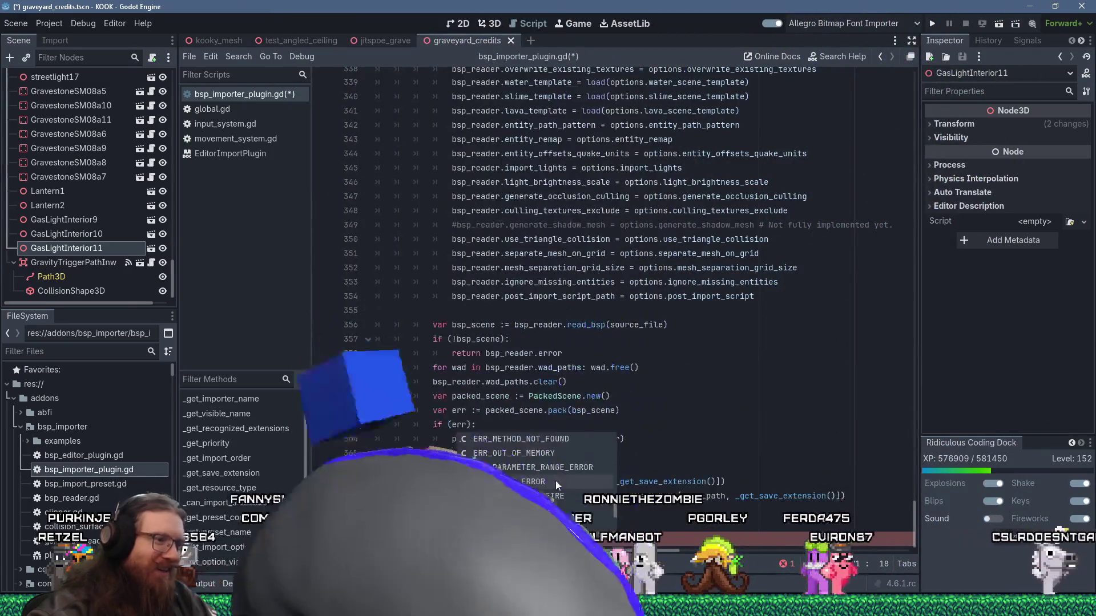
scroll(558, 481, down, 1)
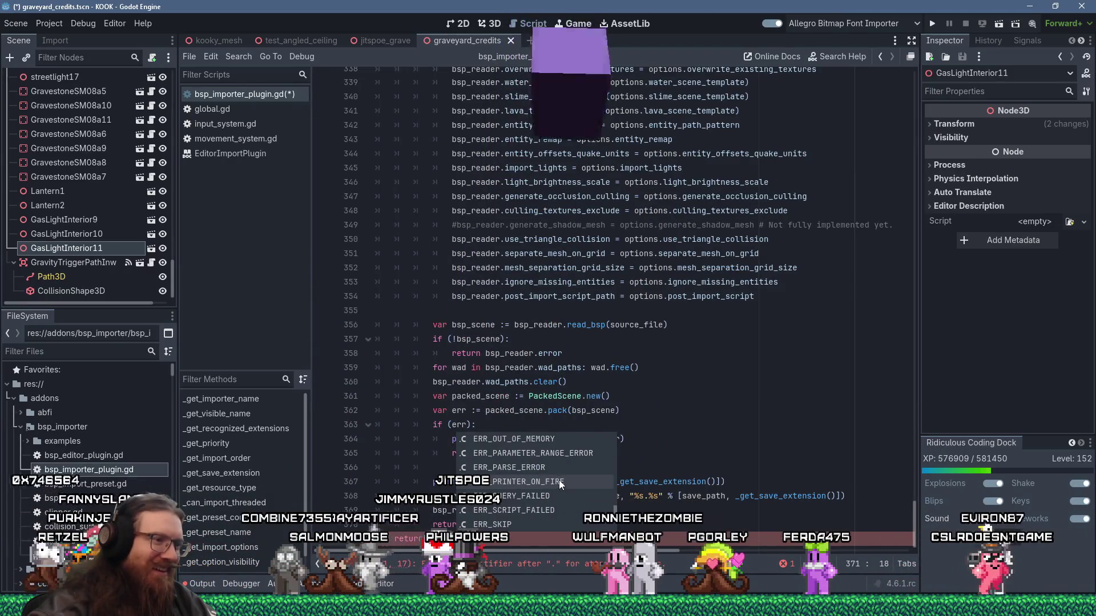
scroll(559, 481, down, 2)
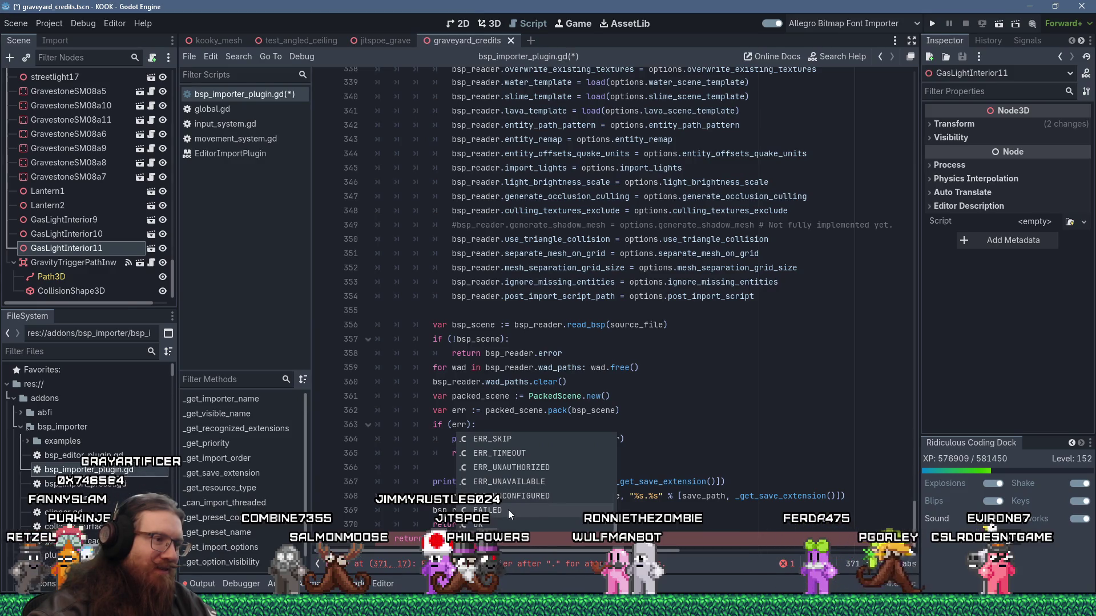
click(503, 512)
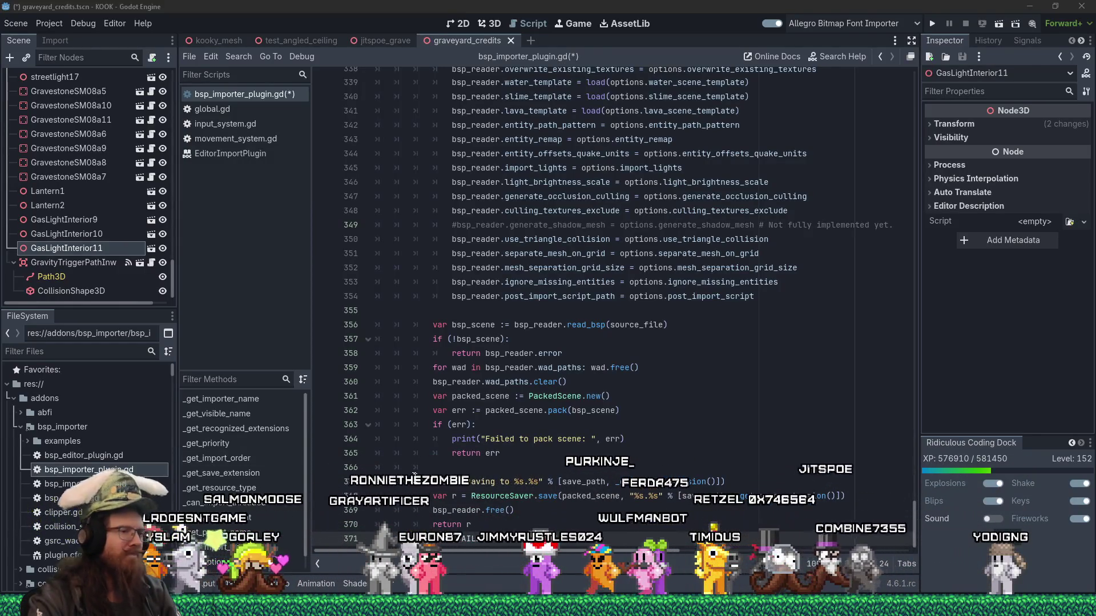
Bring Discord up over the editor and move its window up and to the right.
mouse_move(97, 614)
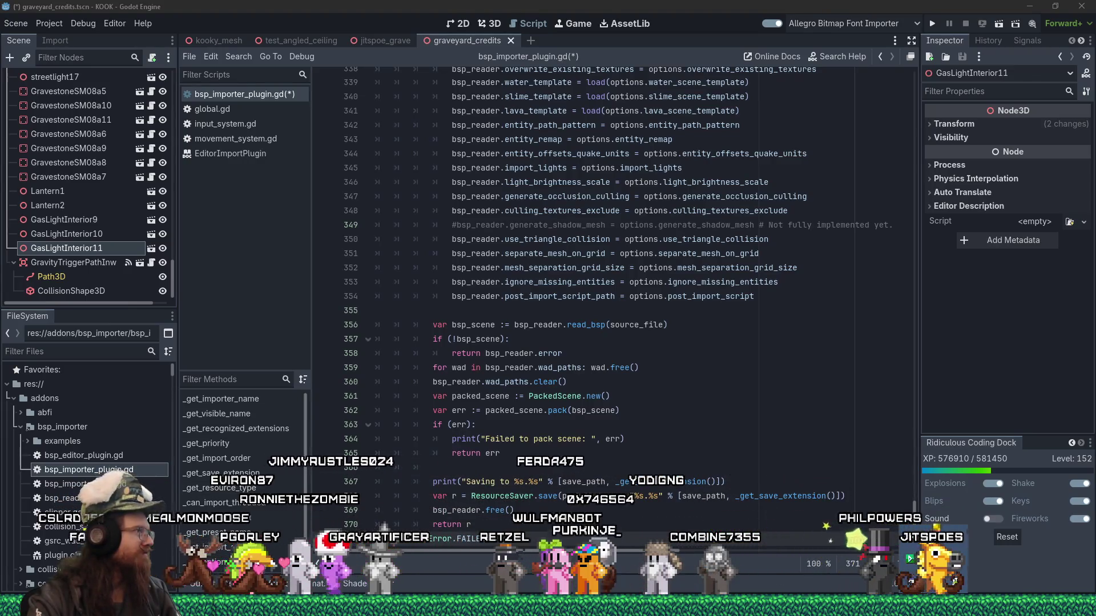
key(alt+Tab)
mouse_move(550, 119)
mouse_down()
mouse_move(637, 18)
mouse_move(652, 23)
mouse_up()
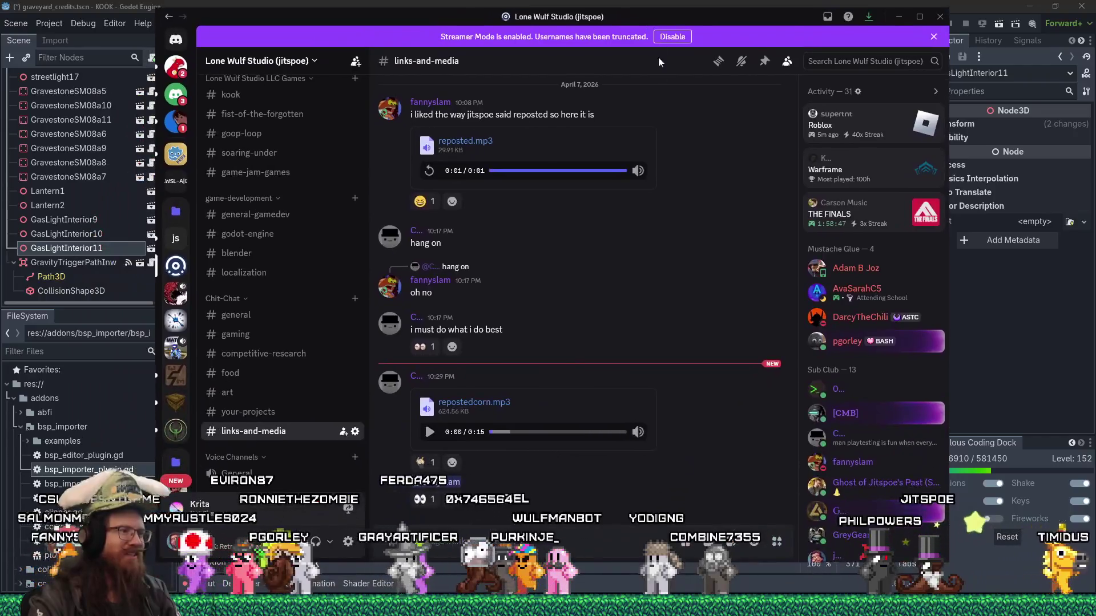
Play repostedcorn.mp3 in #links-and-media, then shift the Discord window aside.
click(431, 433)
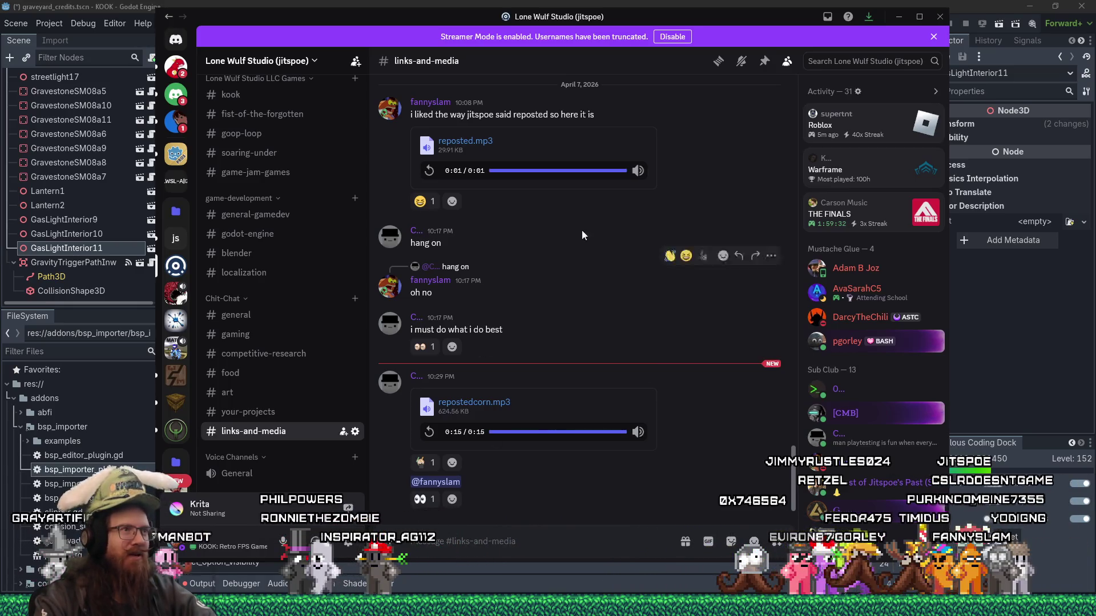
mouse_move(750, 21)
mouse_down()
mouse_move(759, 52)
mouse_move(816, 95)
mouse_move(809, 40)
mouse_move(754, 26)
mouse_move(742, 0)
mouse_up()
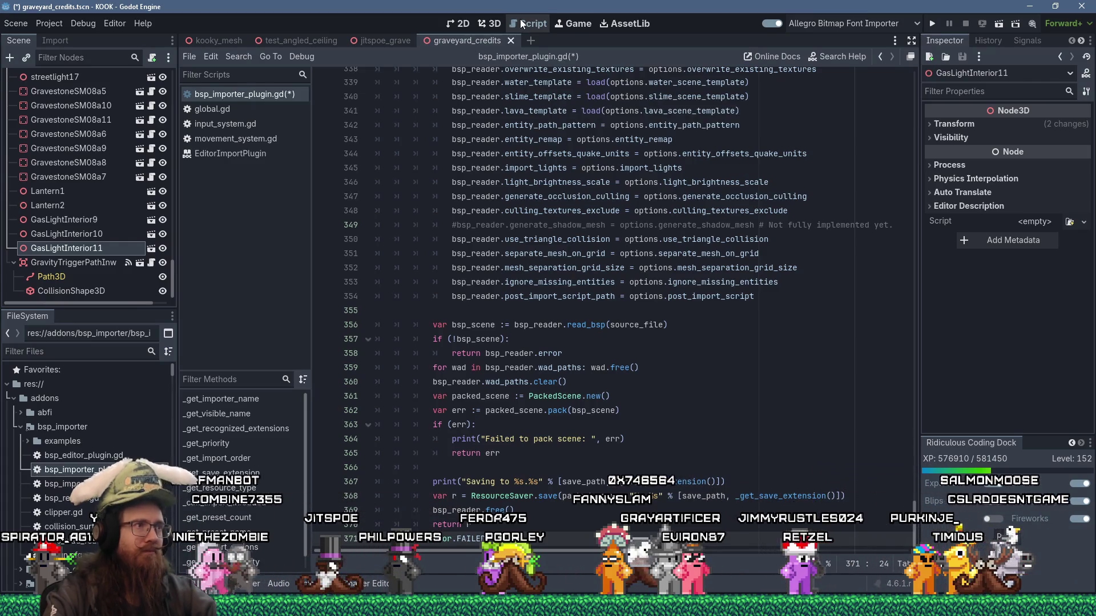
Search the built-in help documentation for 'camera'.
click(847, 60)
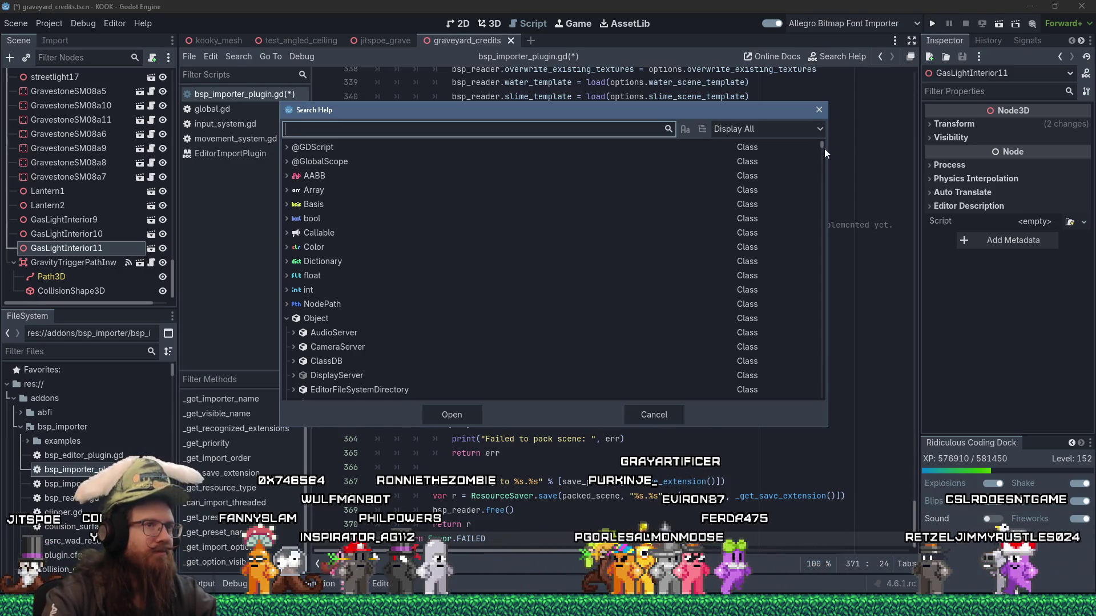
mouse_move(820, 145)
mouse_down()
mouse_move(830, 211)
mouse_move(834, 108)
mouse_up()
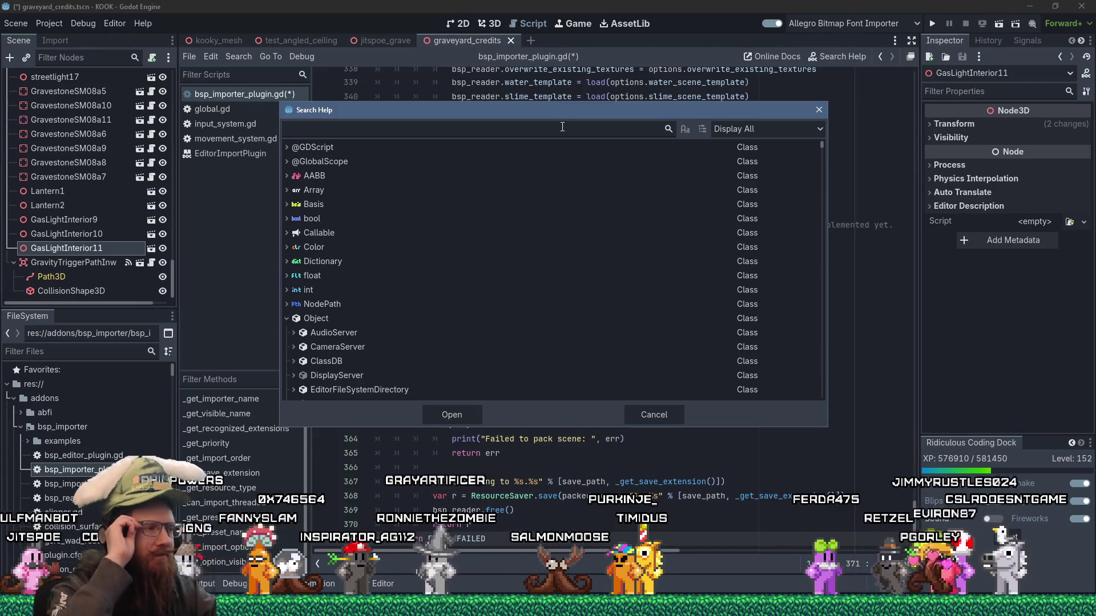
text(camera)
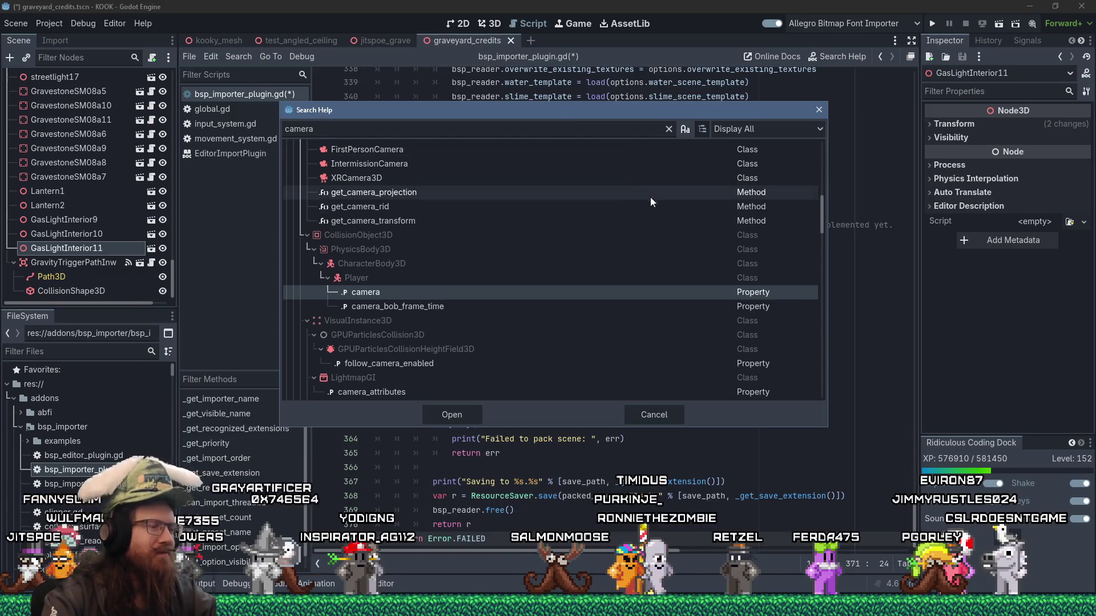
scroll(667, 214, down, 6)
scroll(712, 231, up, 3)
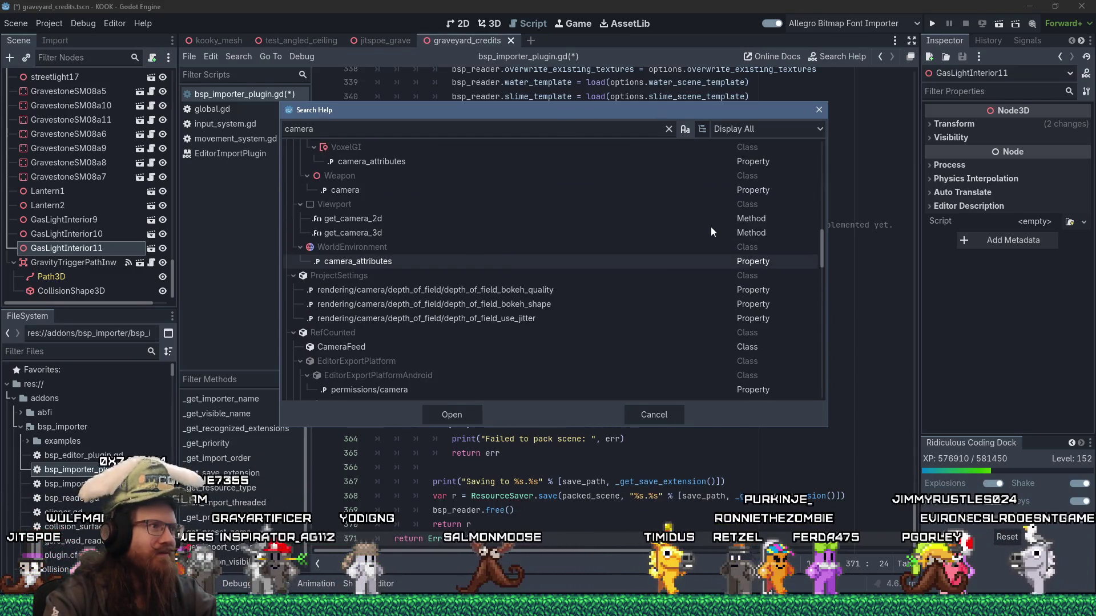
scroll(712, 228, down, 5)
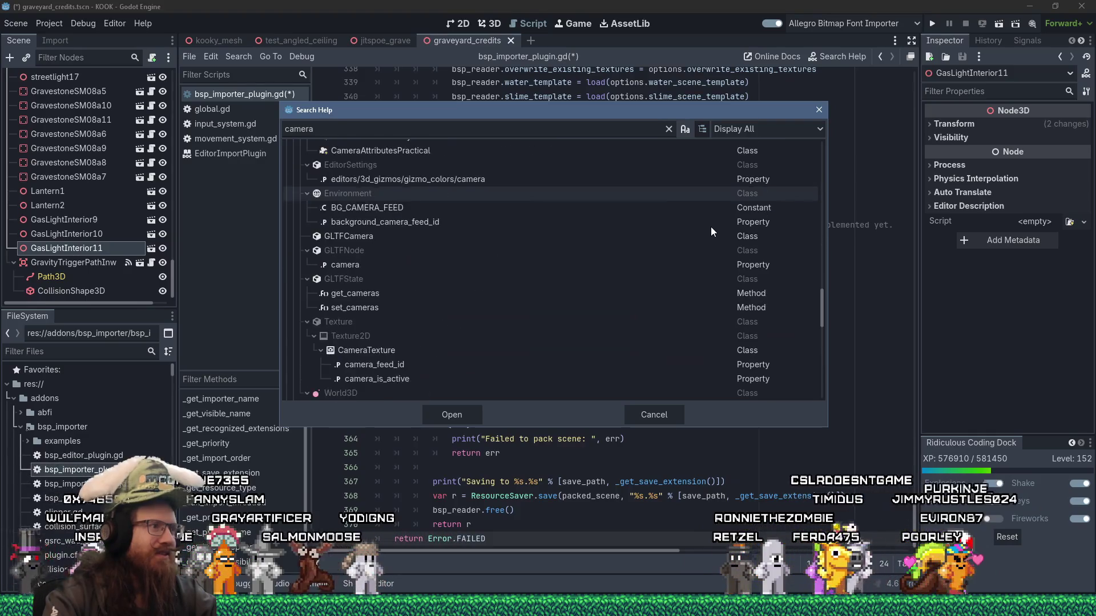
scroll(711, 231, up, 2)
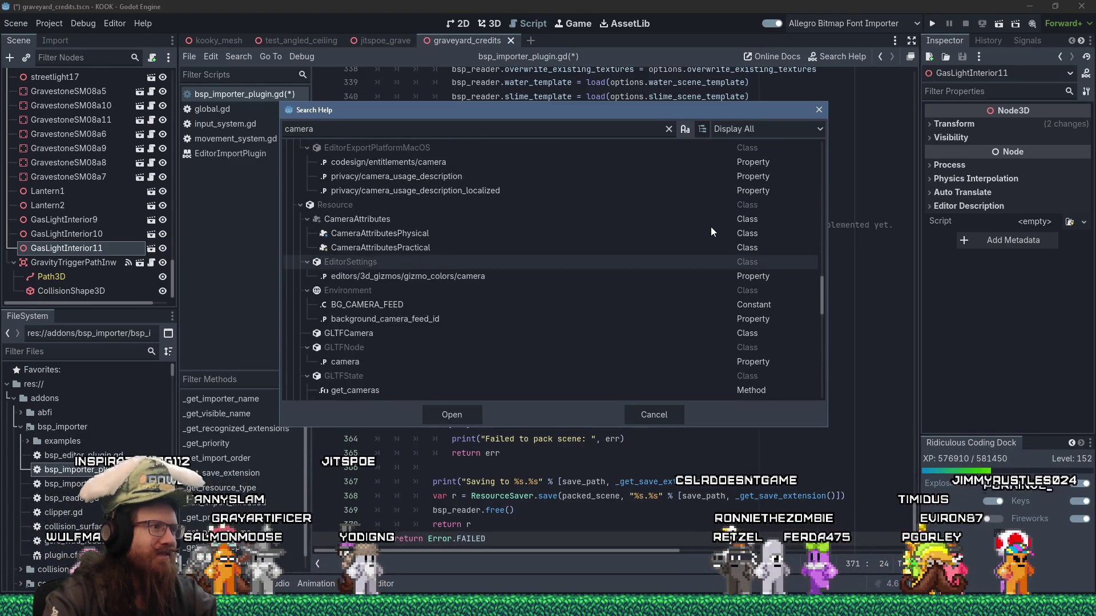
scroll(711, 231, down, 3)
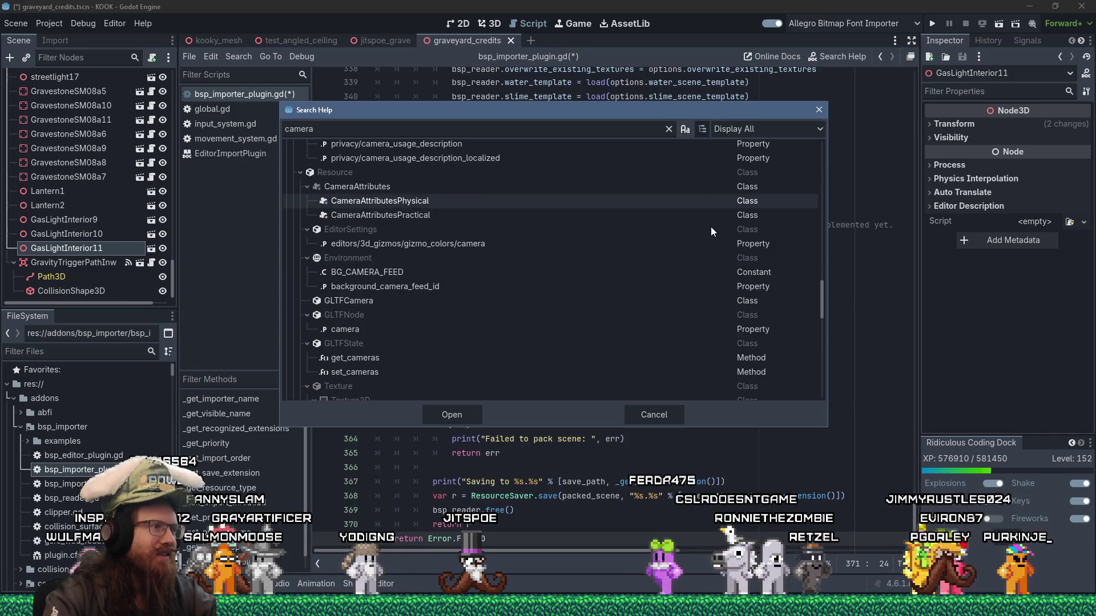
scroll(711, 231, down, 5)
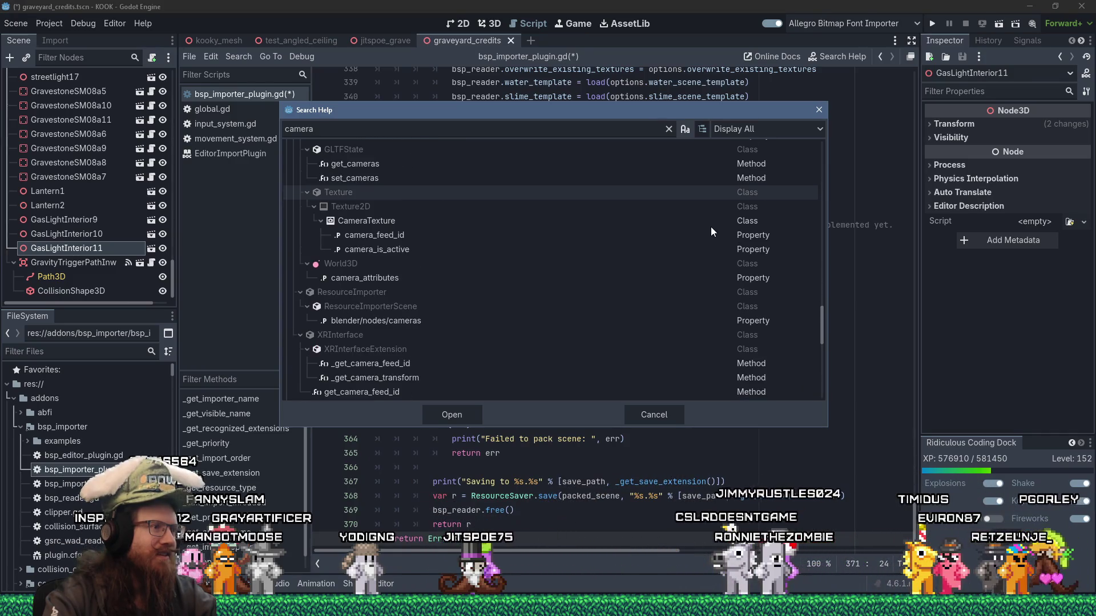
scroll(711, 231, down, 5)
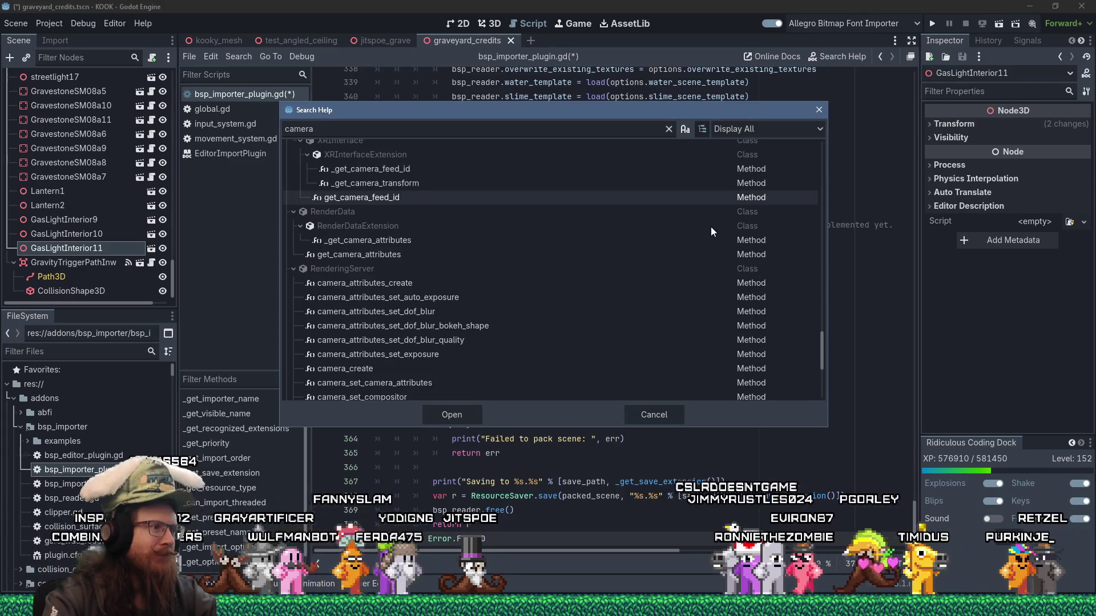
scroll(711, 229, down, 3)
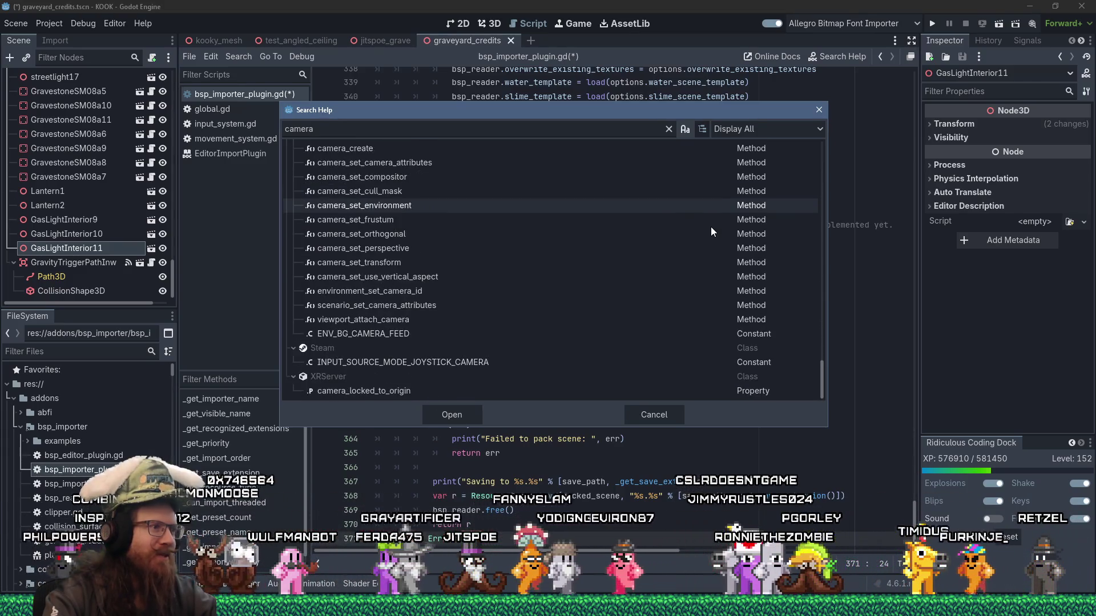
scroll(711, 228, up, 1)
drag(822, 365, 800, 154)
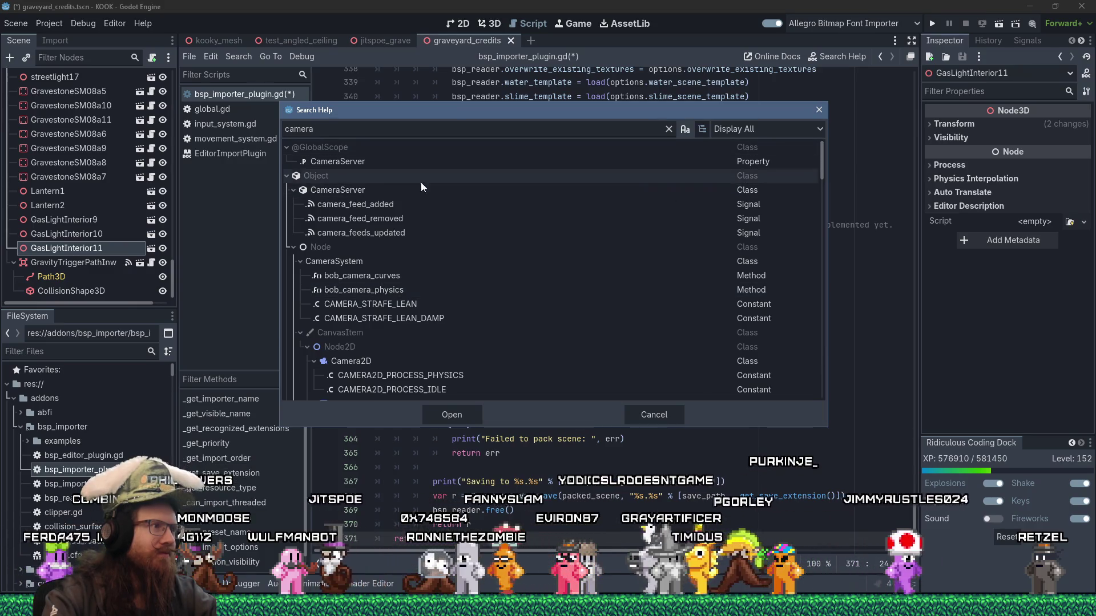
key(Escape)
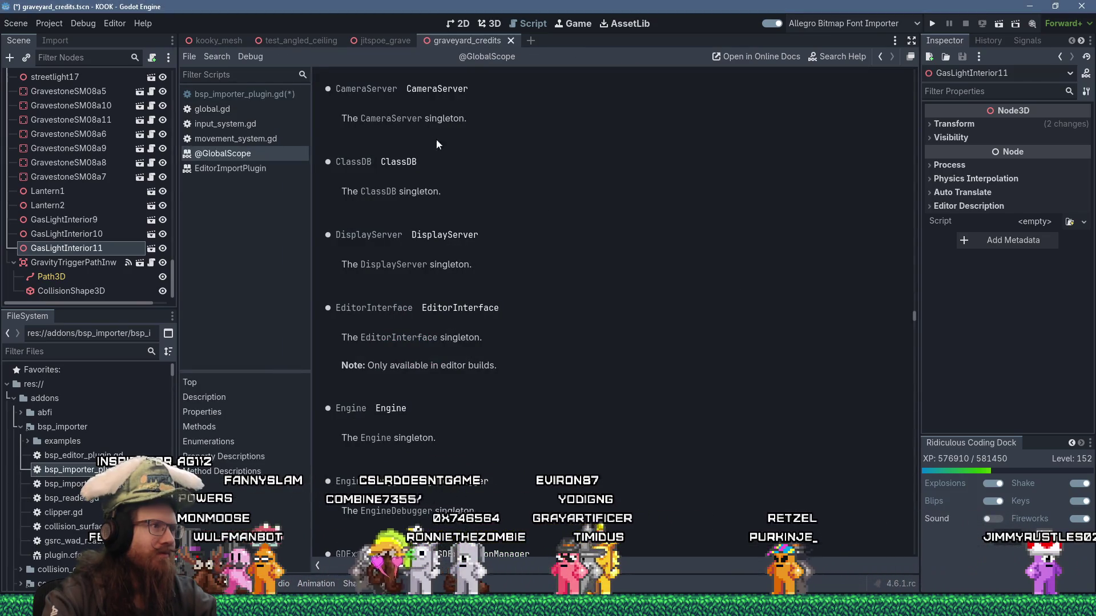
Open the CameraServer class reference and read its signals and FeedImage enumeration.
click(392, 119)
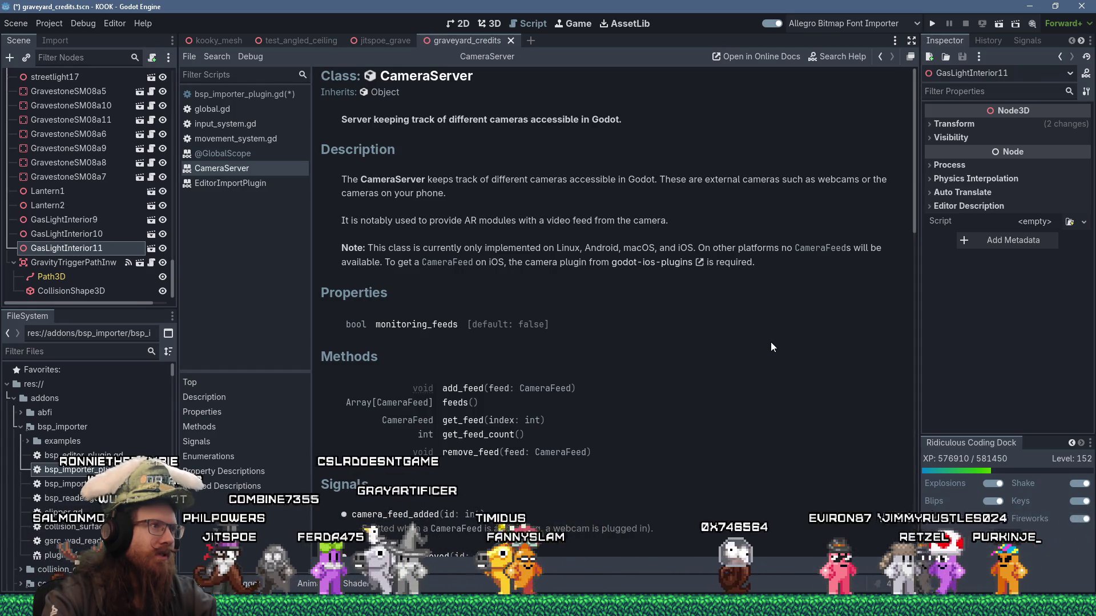
scroll(772, 347, down, 3)
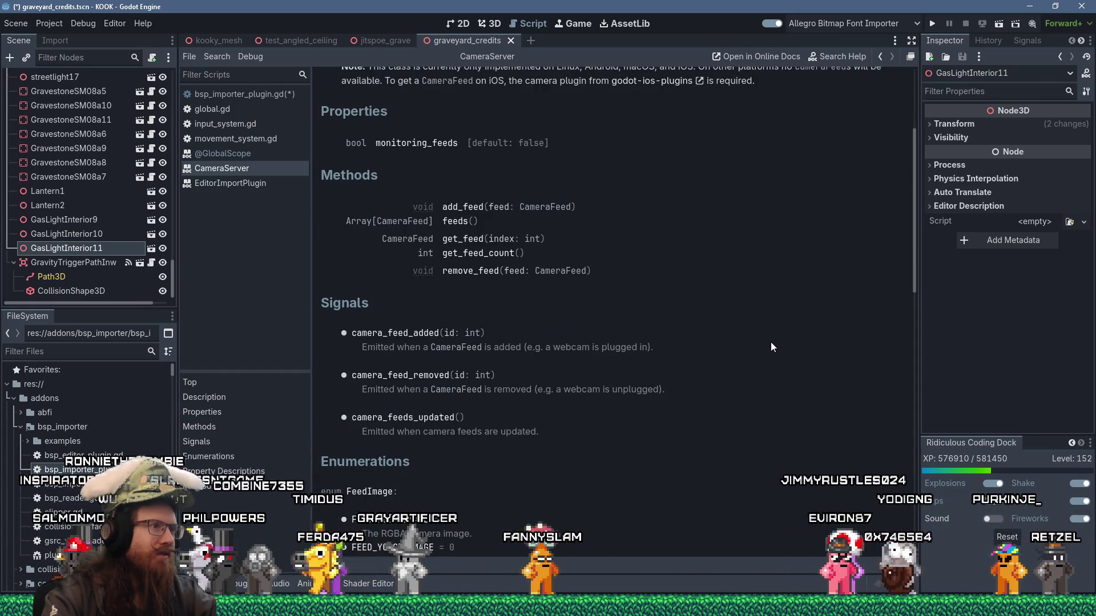
scroll(771, 343, down, 2)
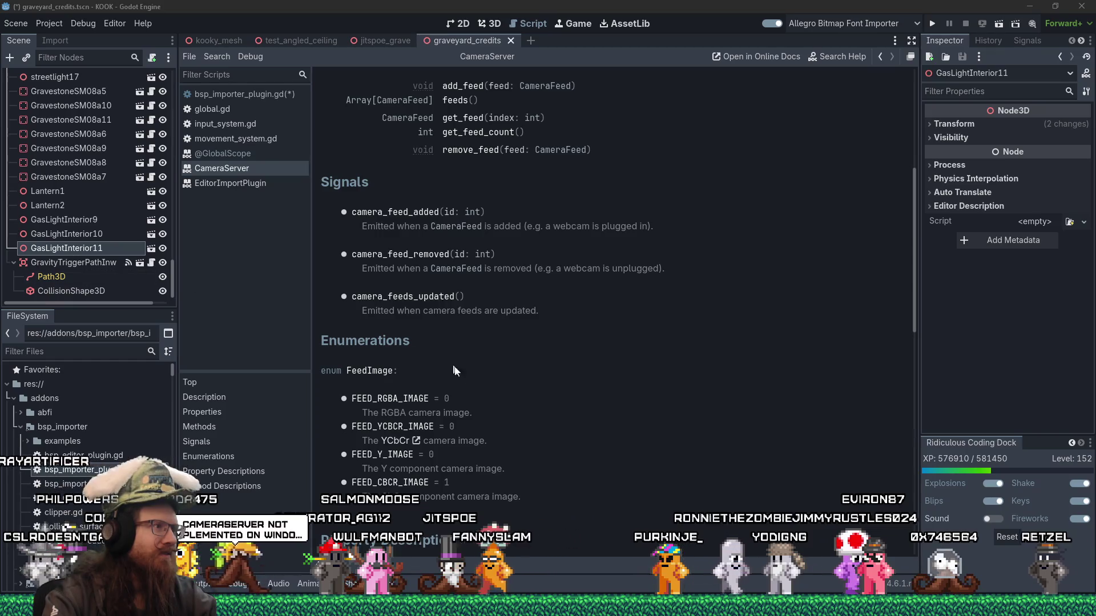
scroll(653, 402, up, 5)
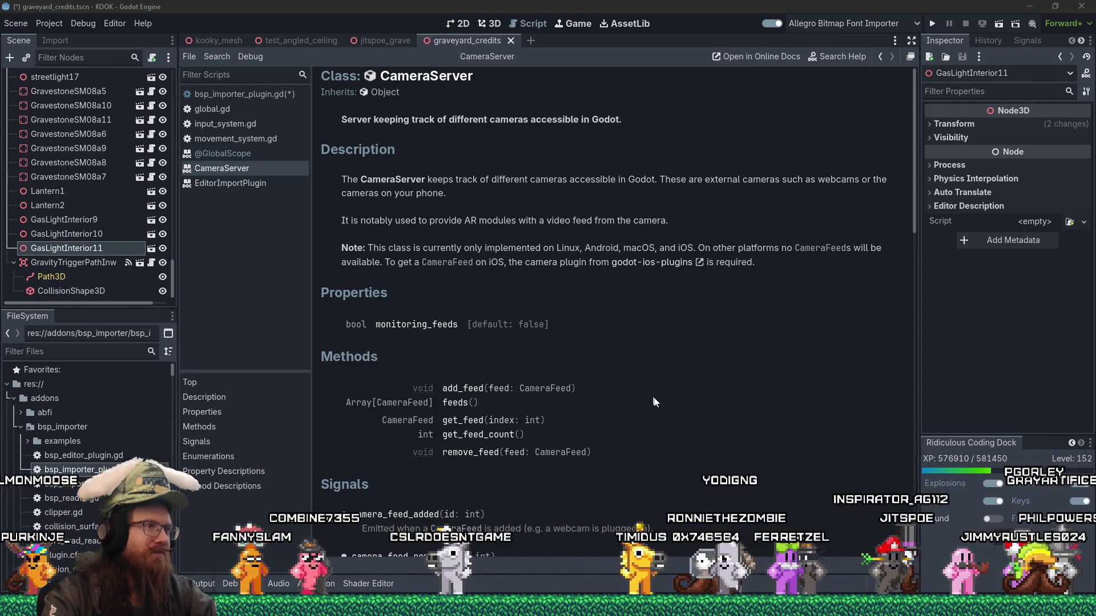
Switch from the CameraServer page back to bsp_importer_plugin.gd's read, pack and save code.
scroll(655, 403, down, 3)
scroll(654, 403, up, 3)
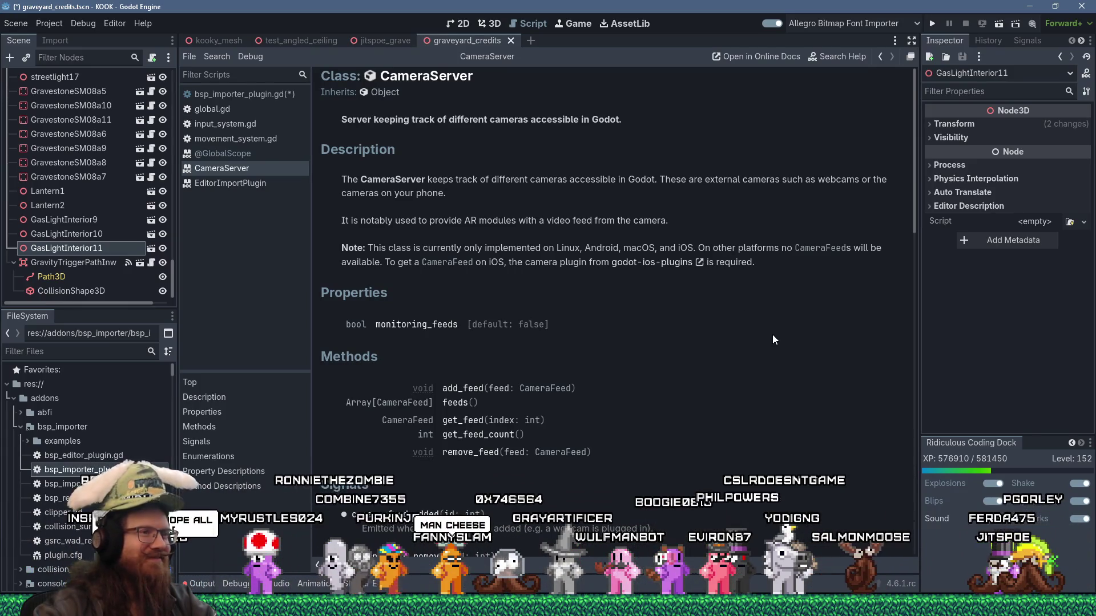
click(283, 94)
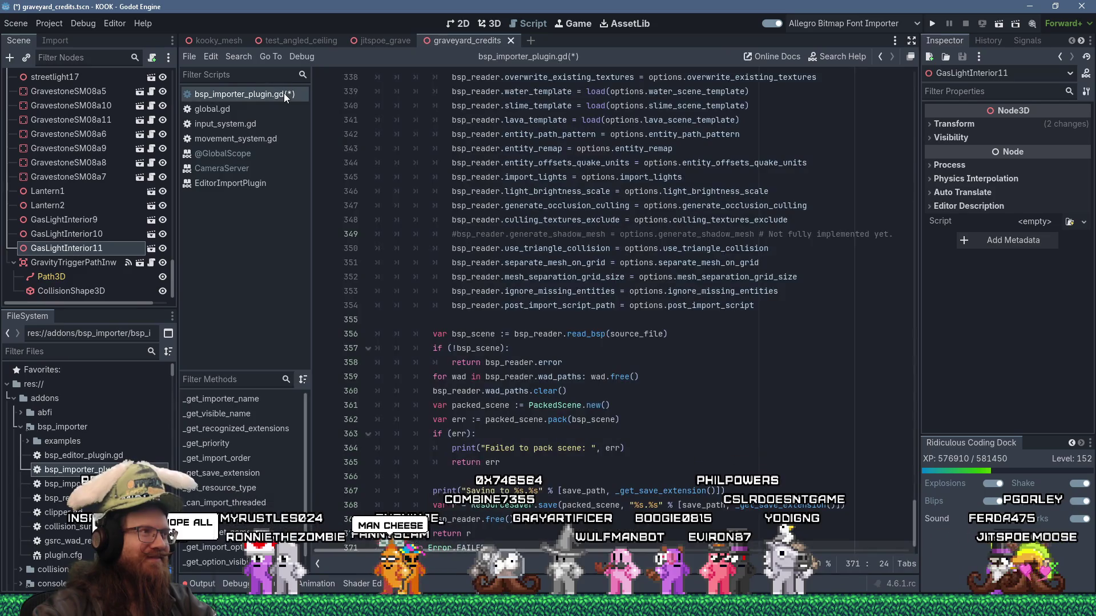
Keep bsp_importer_plugin.gd open by cancelling the close prompt, and scroll up to _get_import_options.
middle_click(283, 93)
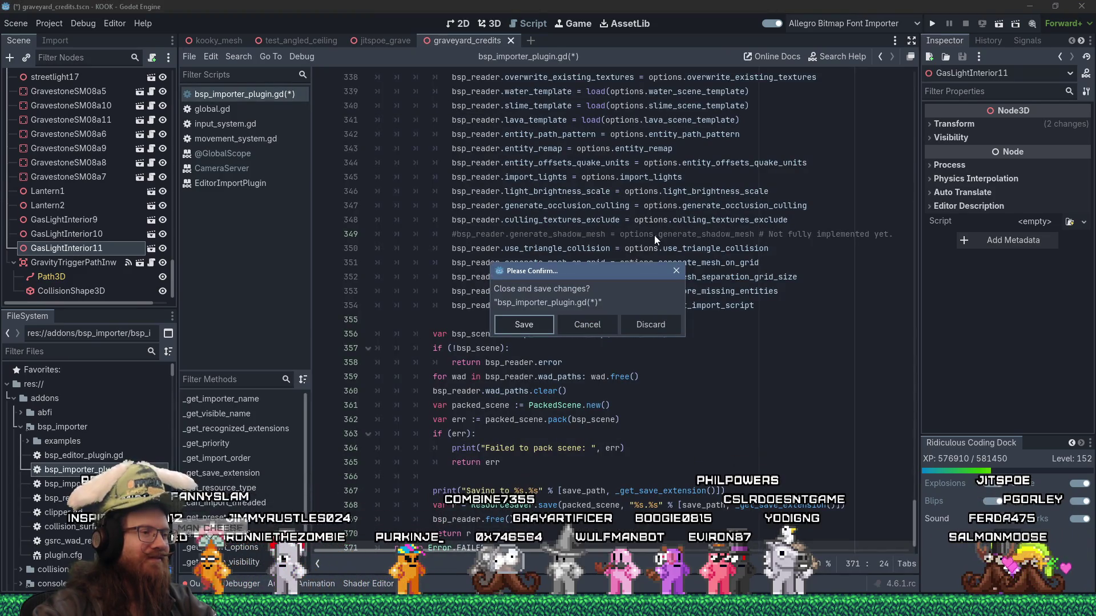
click(602, 331)
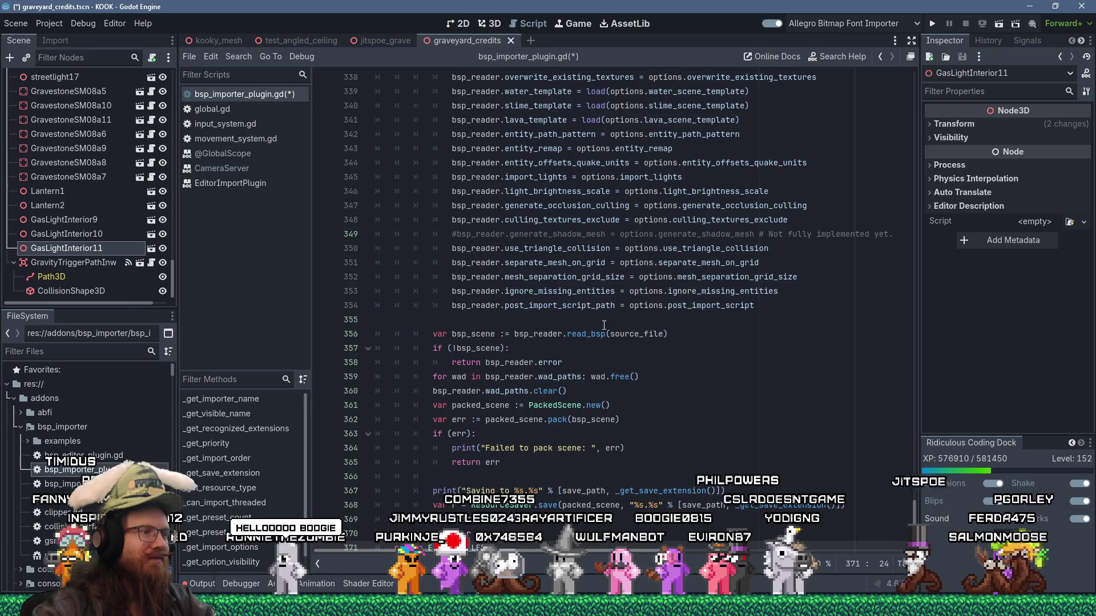
scroll(600, 322, up, 12)
scroll(598, 320, up, 10)
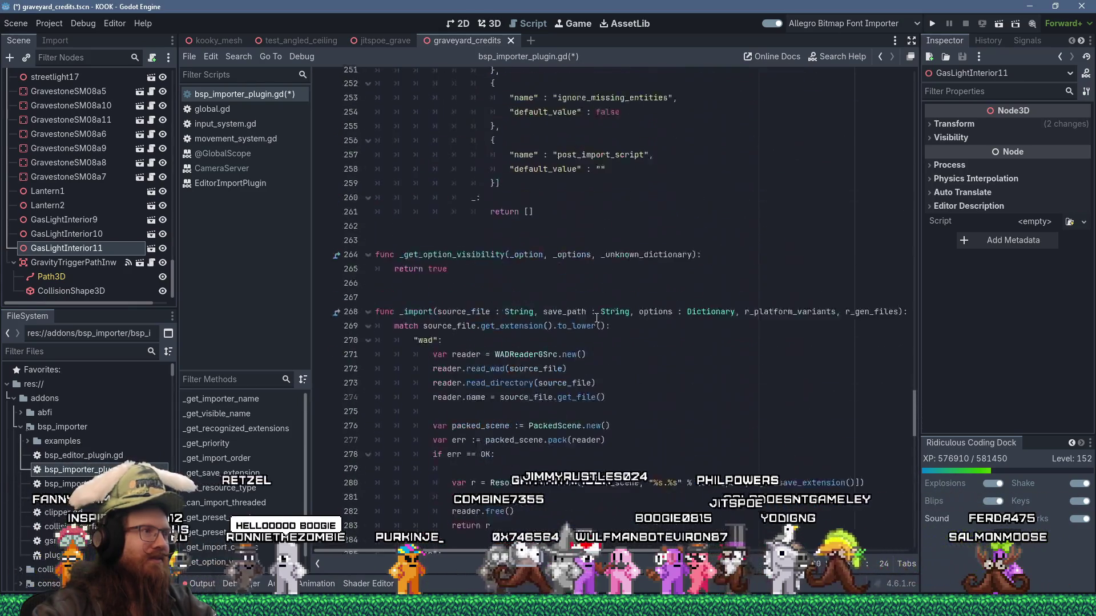
scroll(596, 318, up, 10)
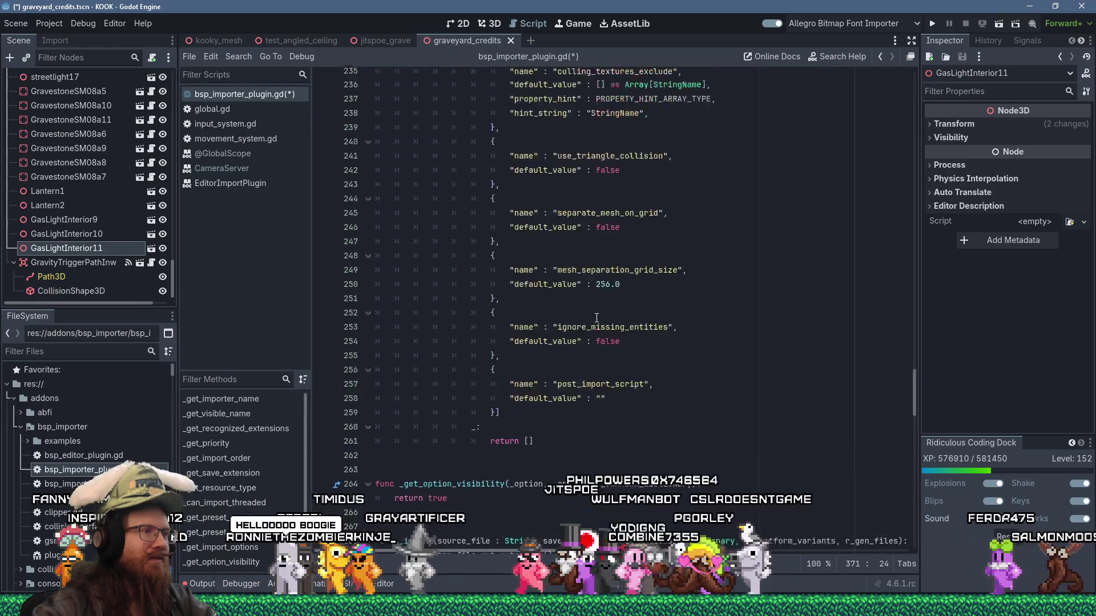
scroll(596, 318, up, 20)
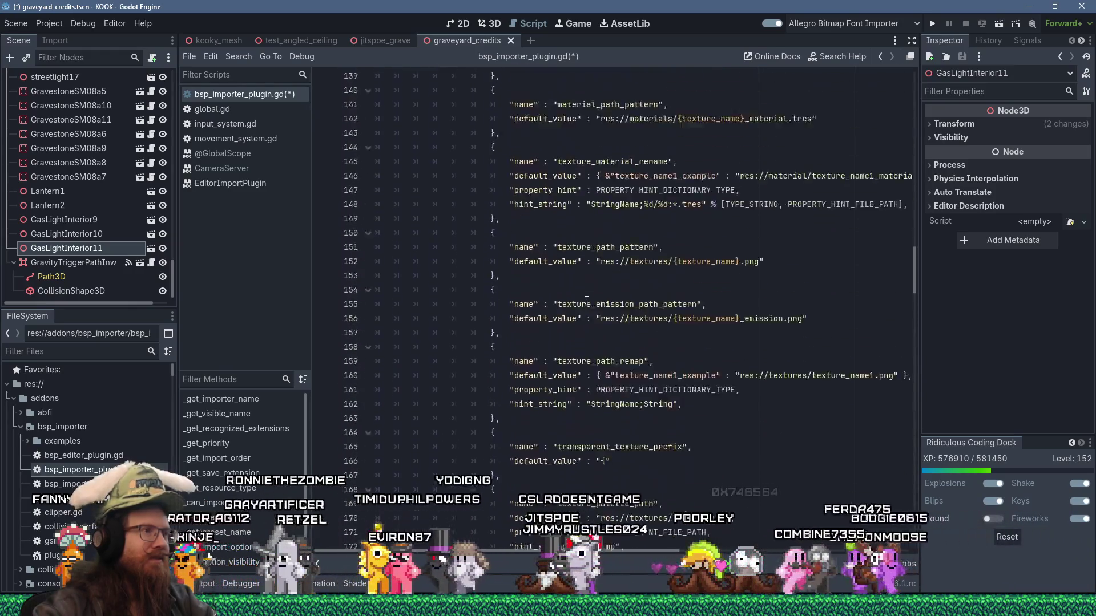
scroll(580, 294, up, 13)
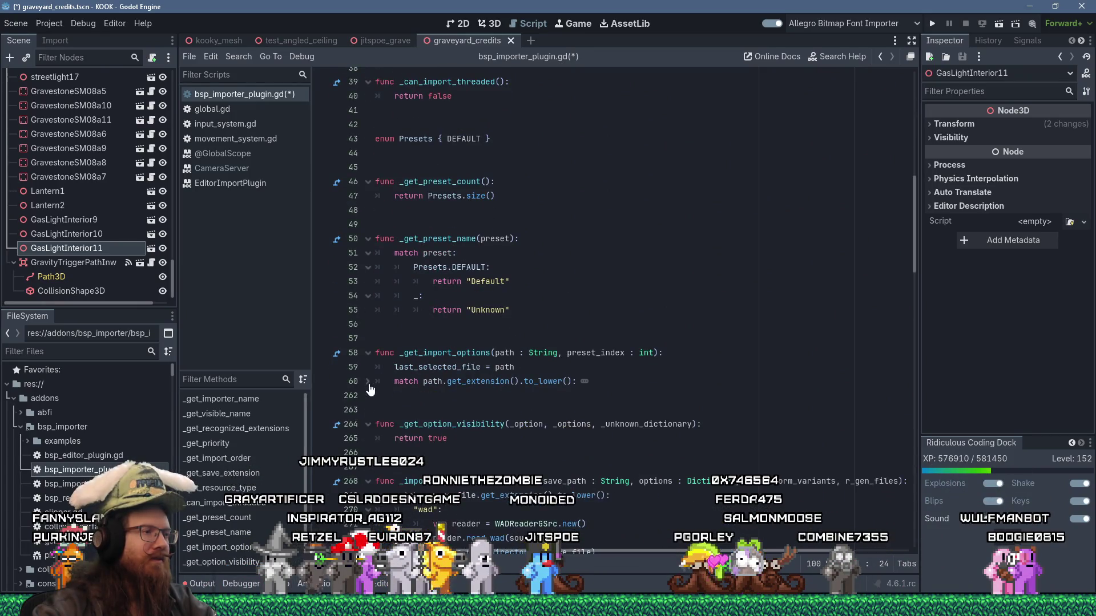
Add 'return []' after the match block and open the _get_import_options documentation.
click(380, 393)
text(retur)
key(BackSpace)
key(BackSpace)
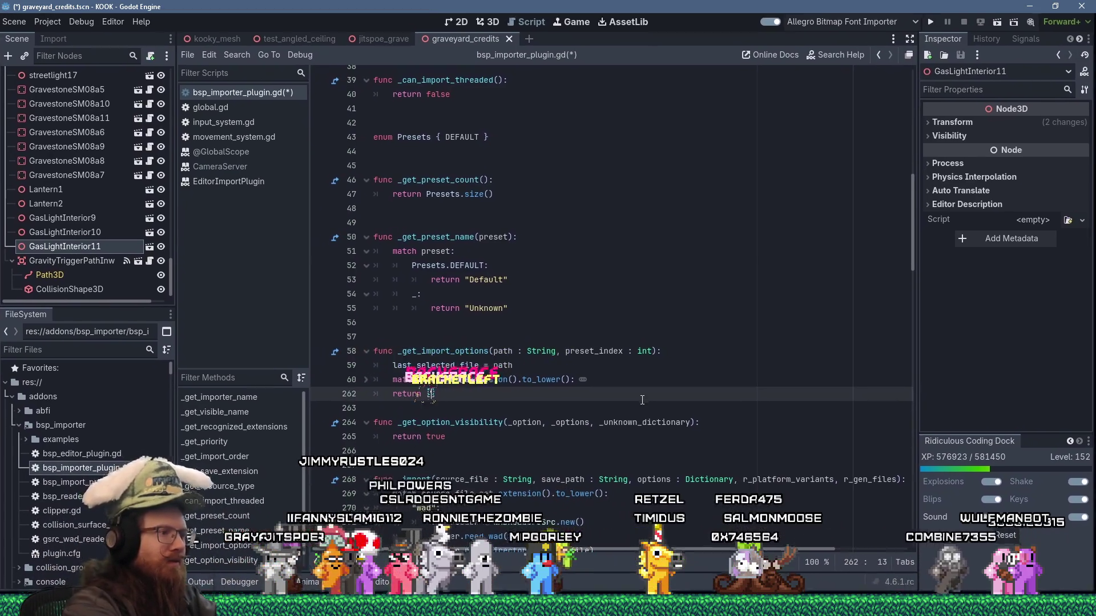
text([)
key(Down)
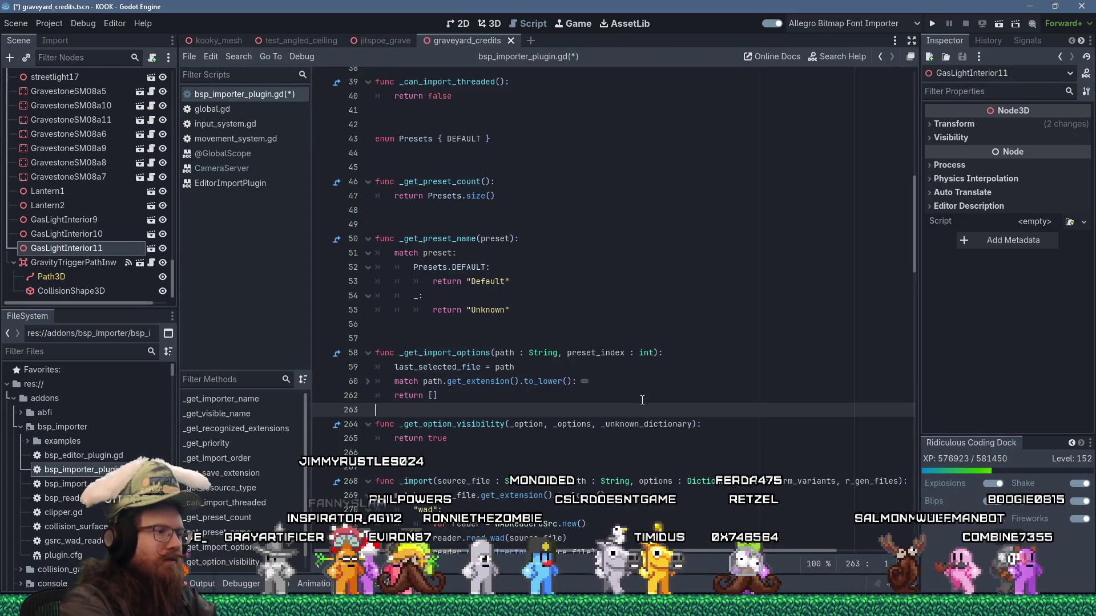
key(Return)
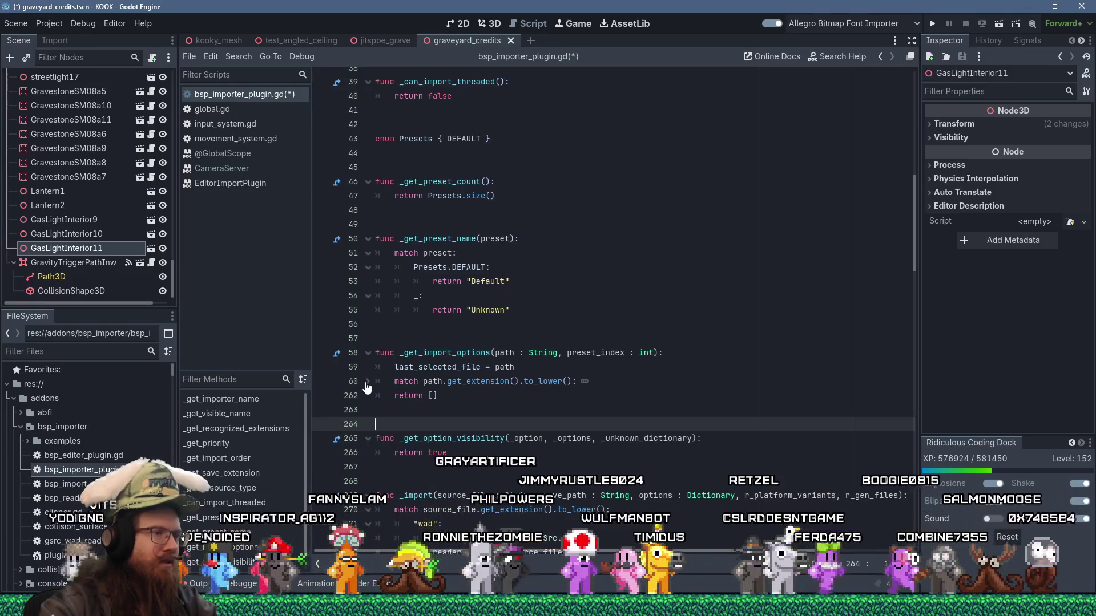
click(459, 354)
ctrl+click(460, 357)
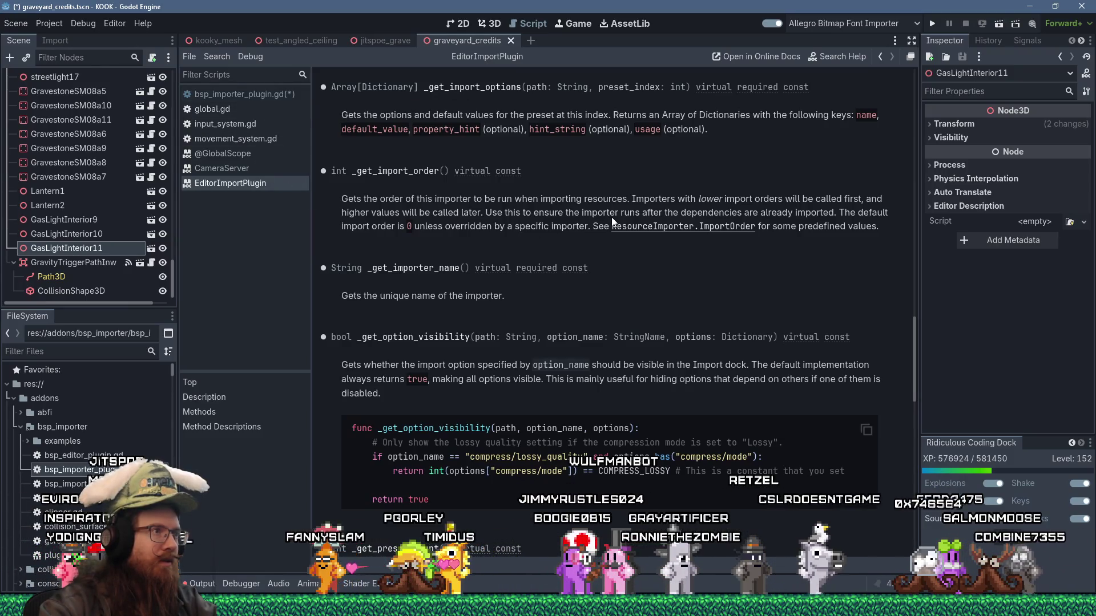
Return to bsp_importer_plugin.gd and save the edited script.
click(244, 94)
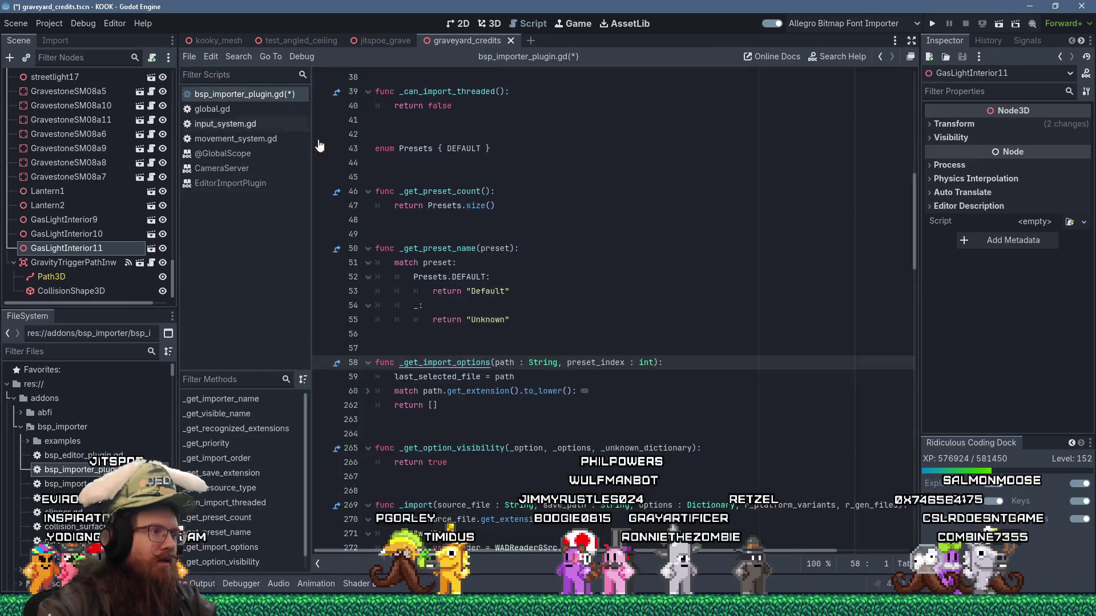
click(649, 260)
key(ctrl+s)
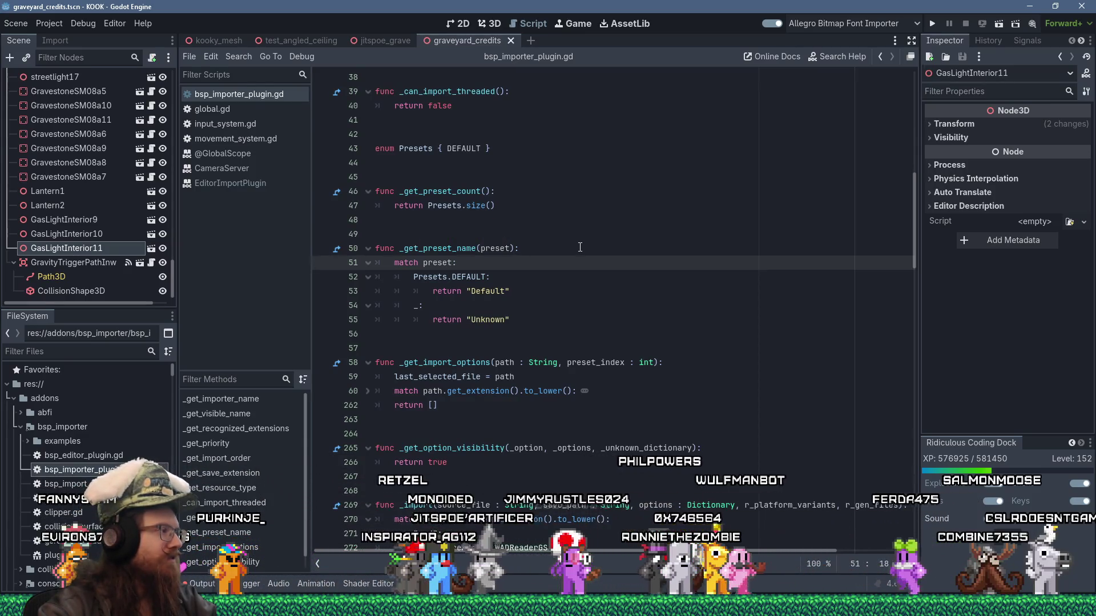
Scroll to the _import function at line 269 and place the caret on its name.
scroll(579, 247, down, 3)
scroll(576, 253, down, 15)
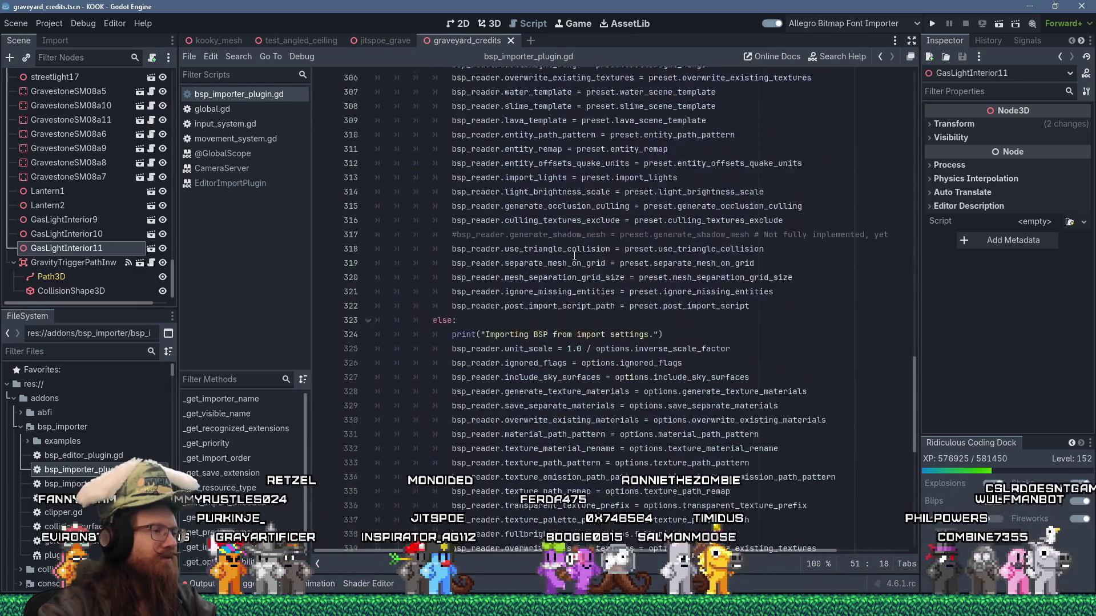
scroll(574, 256, down, 10)
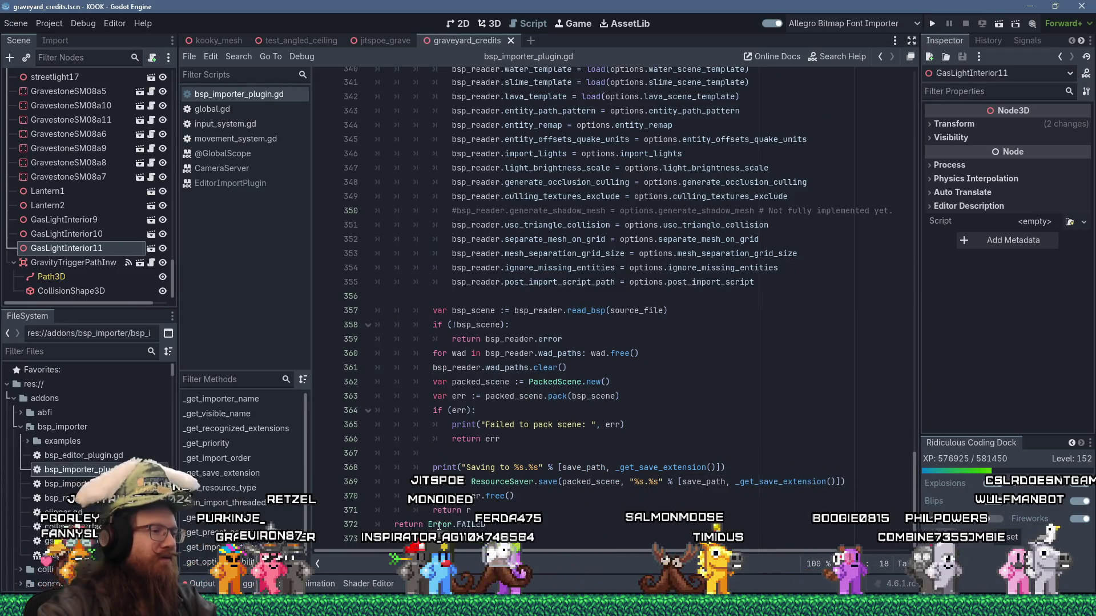
scroll(444, 522, up, 20)
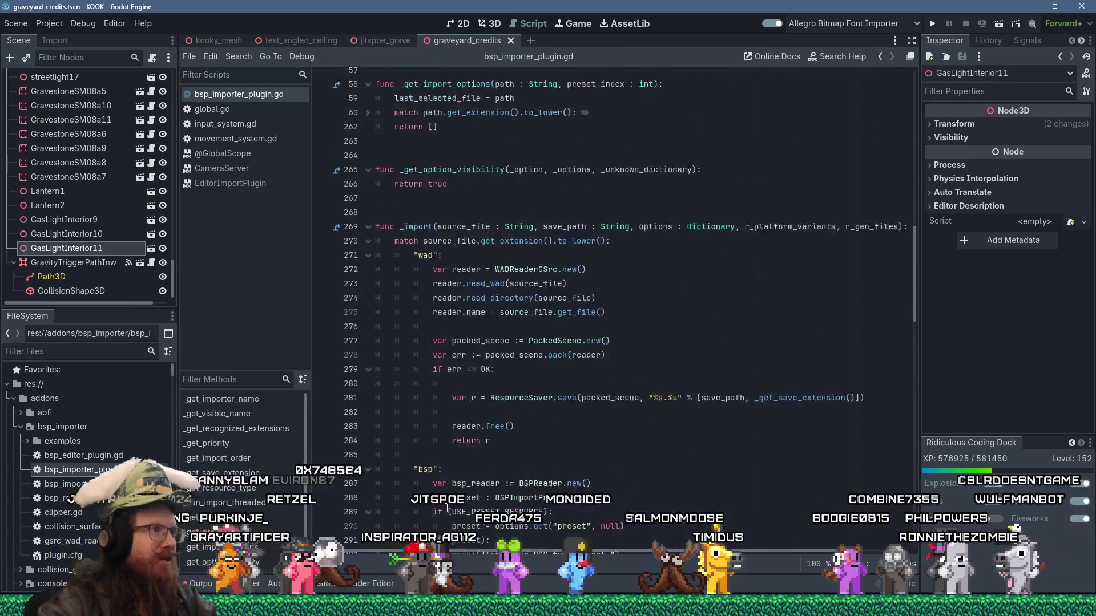
click(419, 382)
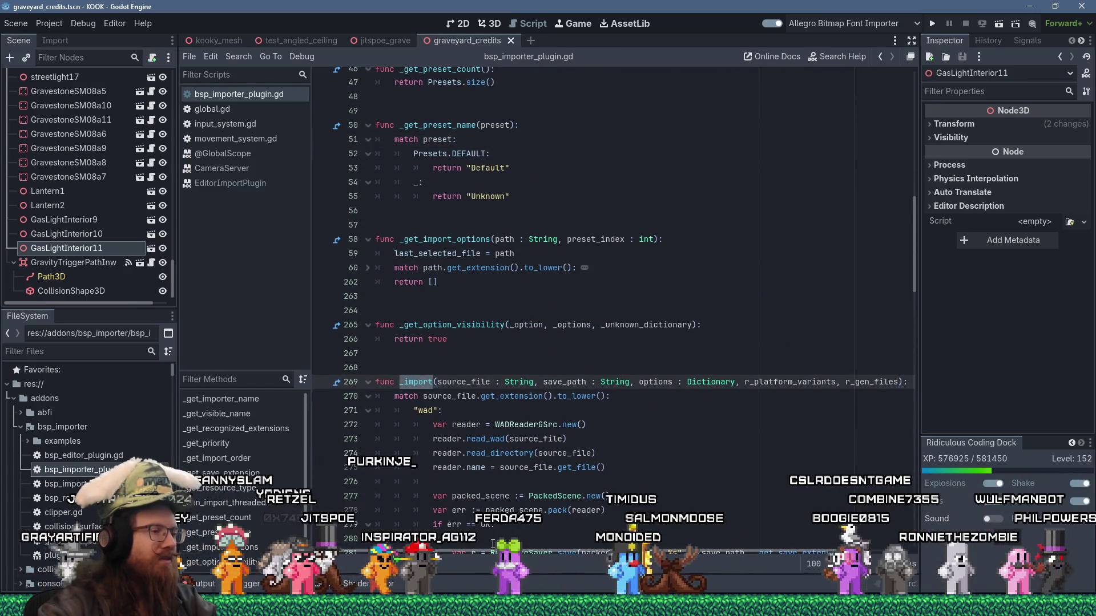
scroll(492, 545, right, 3)
scroll(418, 521, left, 3)
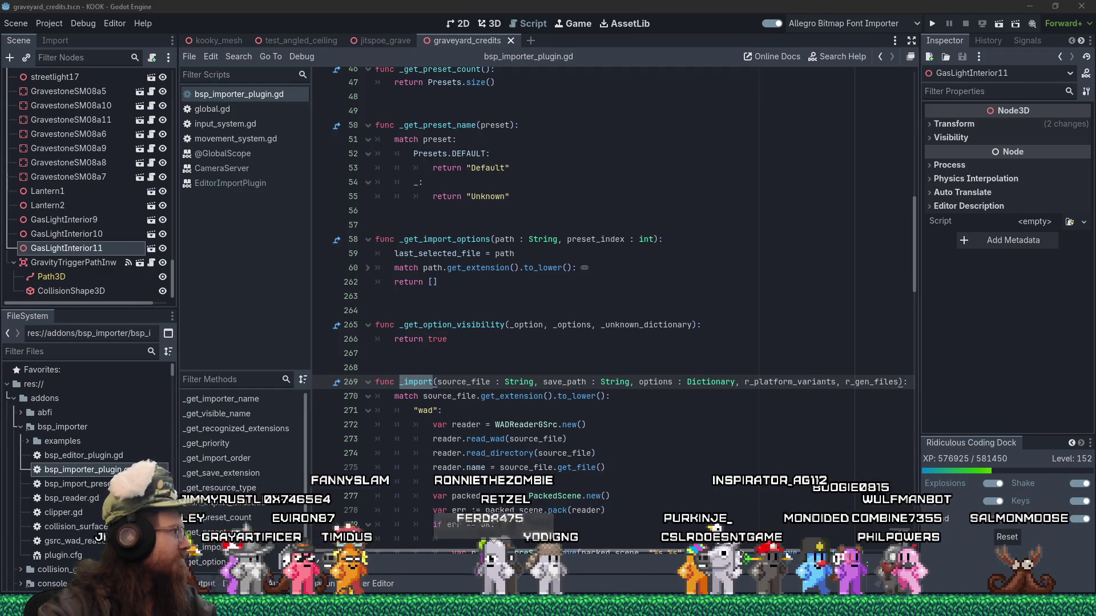
key(alt+Tab)
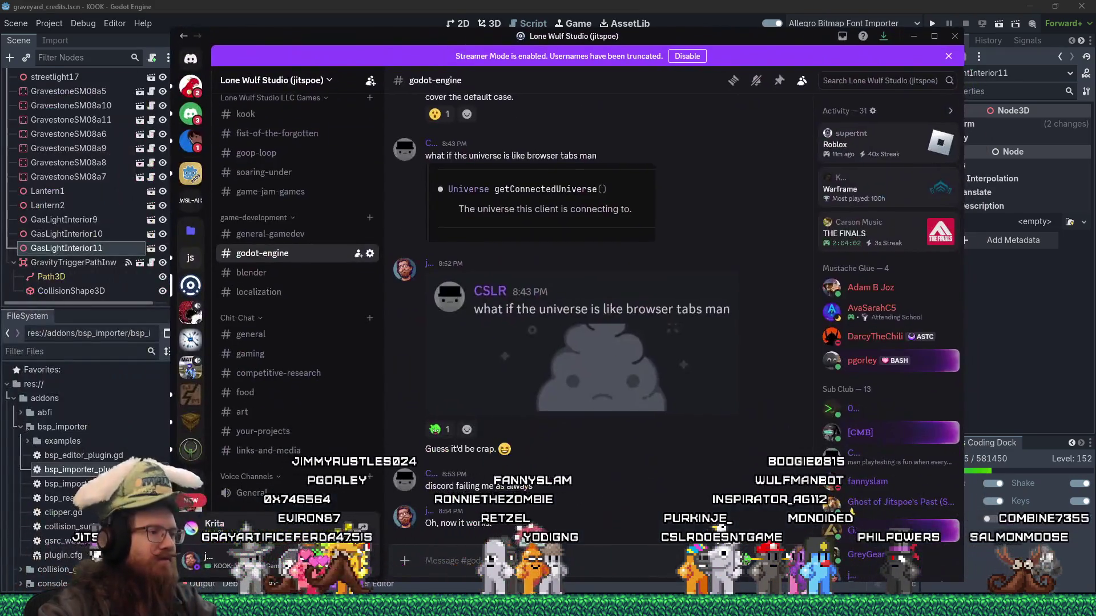
Reply to the match-statement message that GDScript's missing func return type check likely caused it.
scroll(507, 443, up, 3)
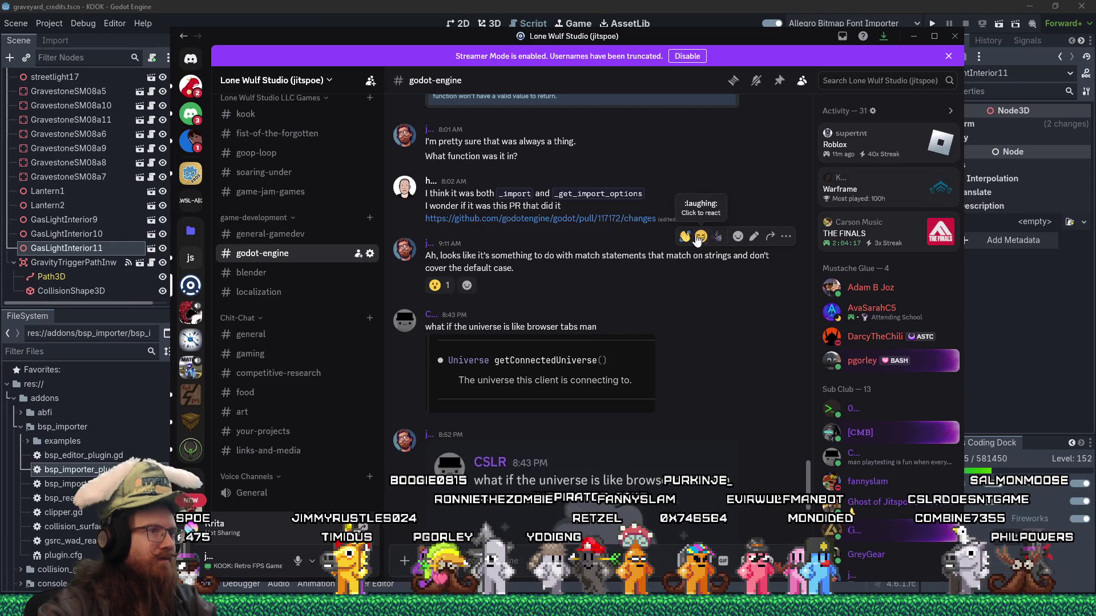
click(786, 237)
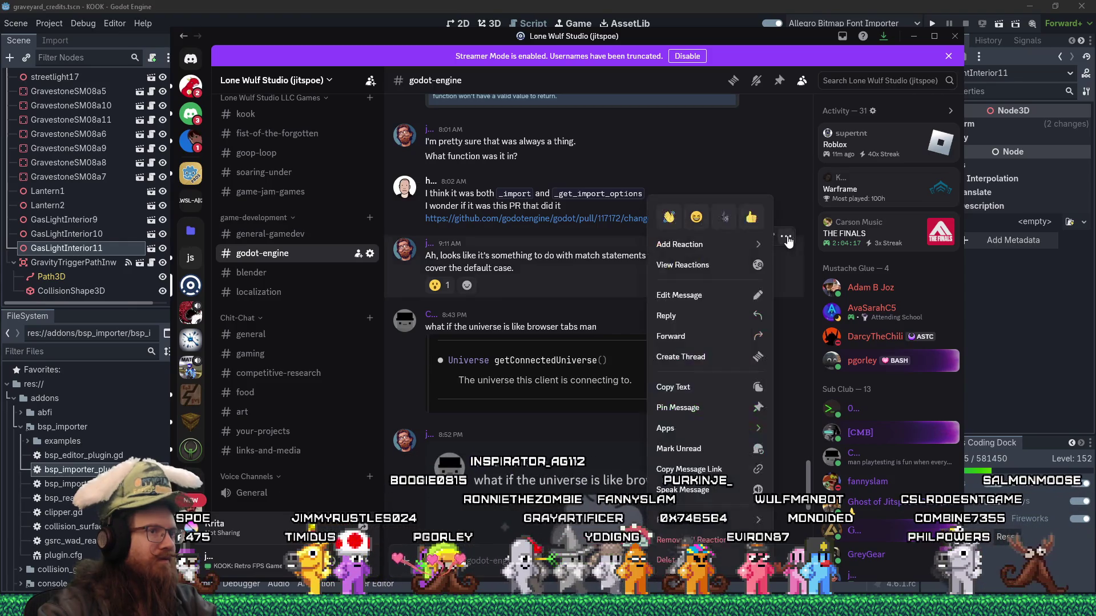
click(704, 316)
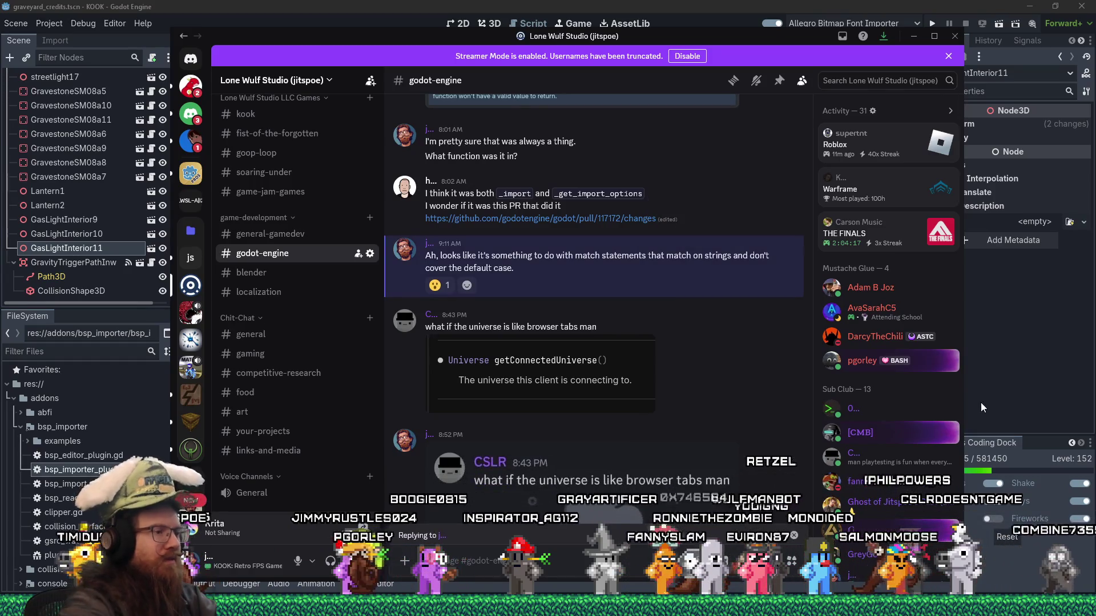
text(have also bee)
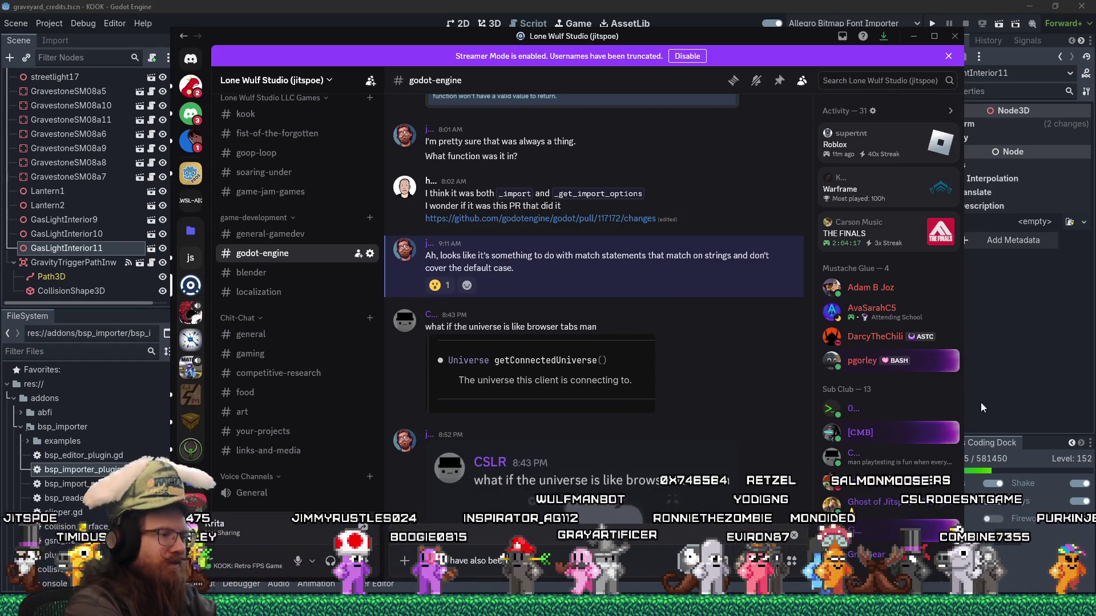
text( that ew)
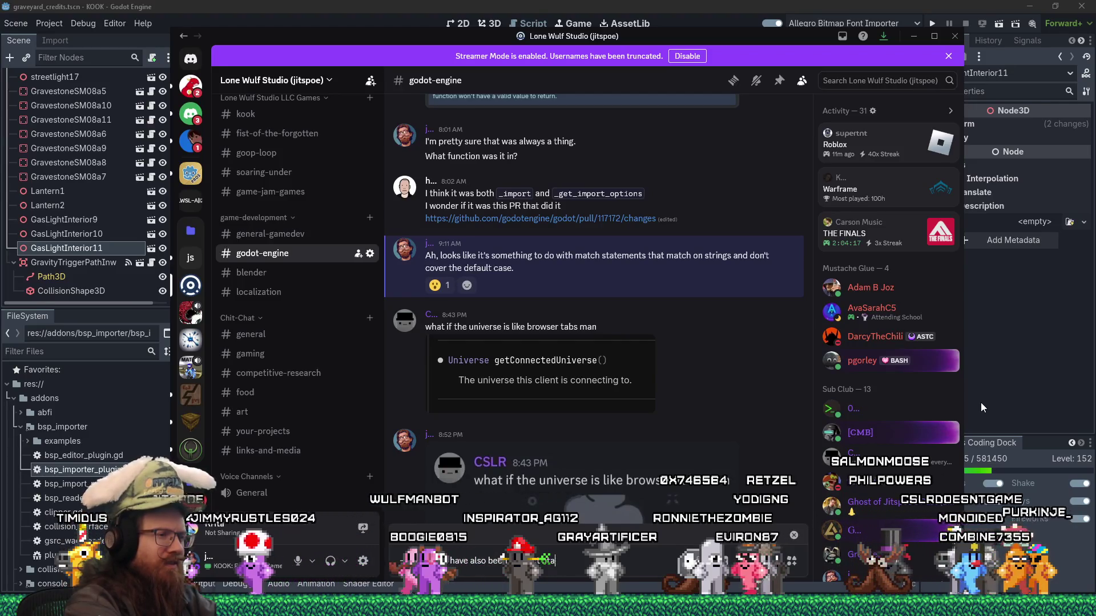
key(BackSpace)
key(BackSpace)
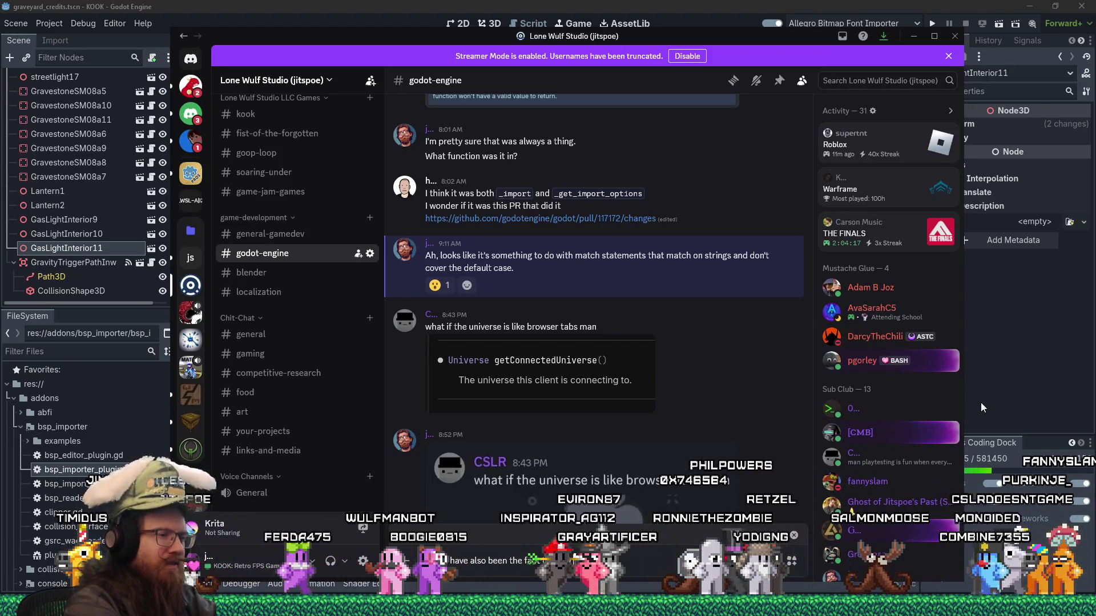
text('t have )
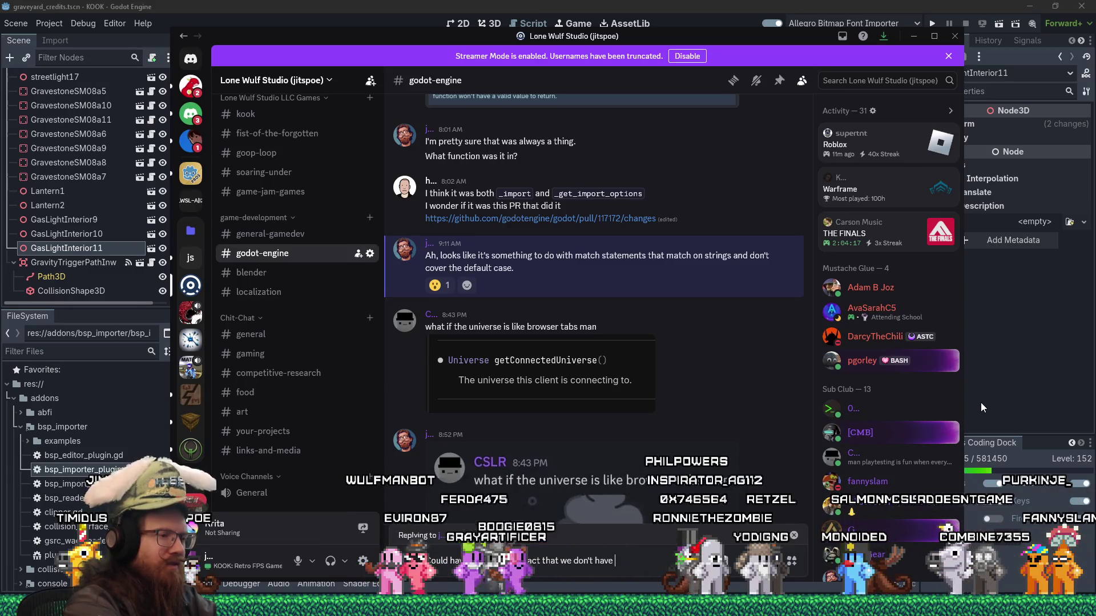
text(the return type in)
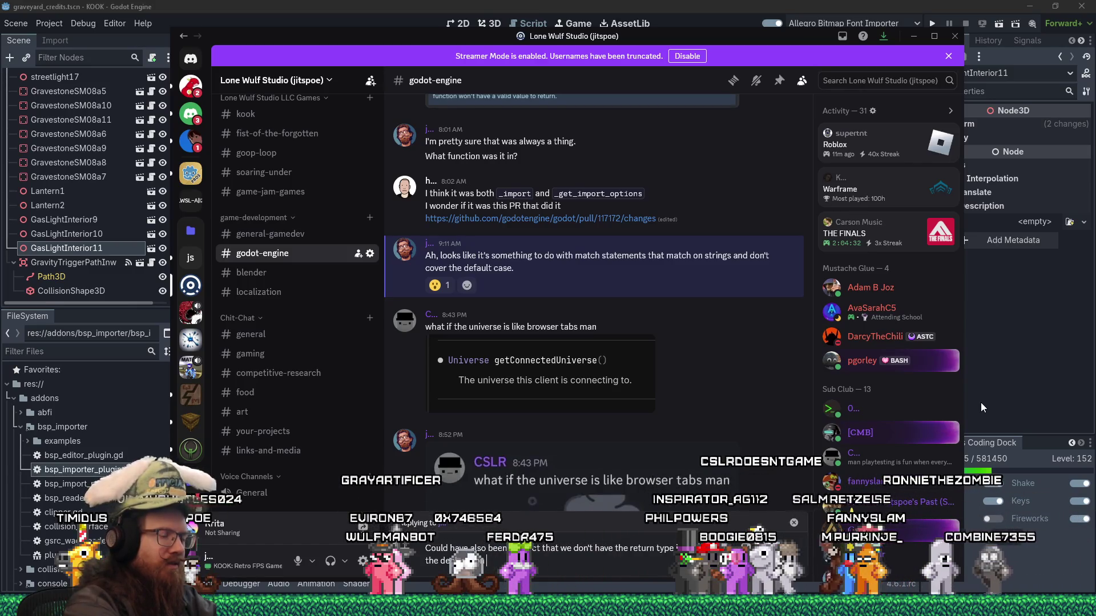
text(fault keyword)
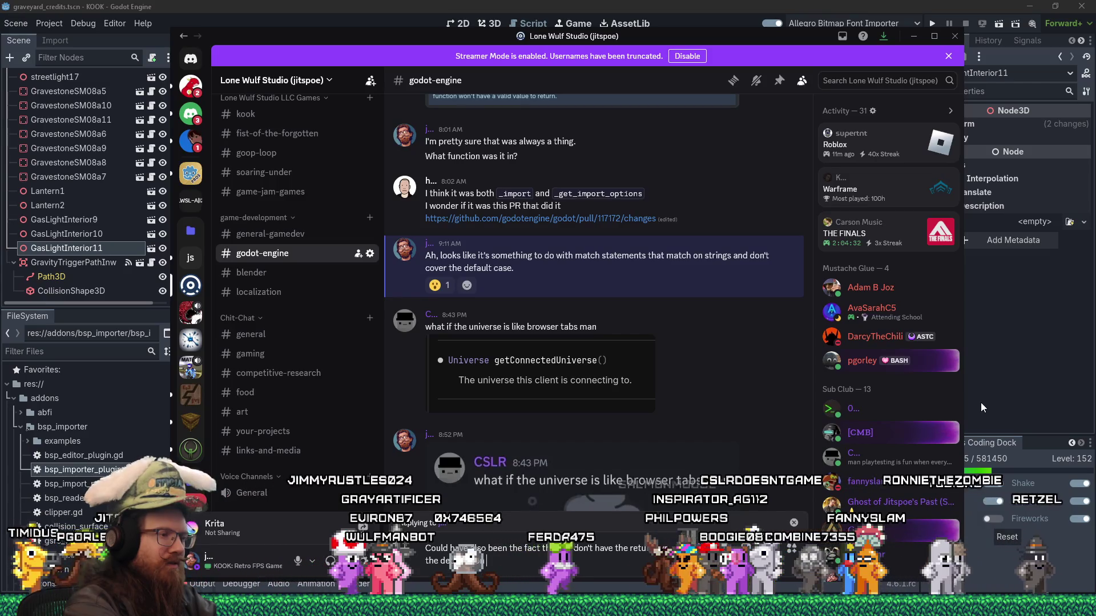
text( in gdscr)
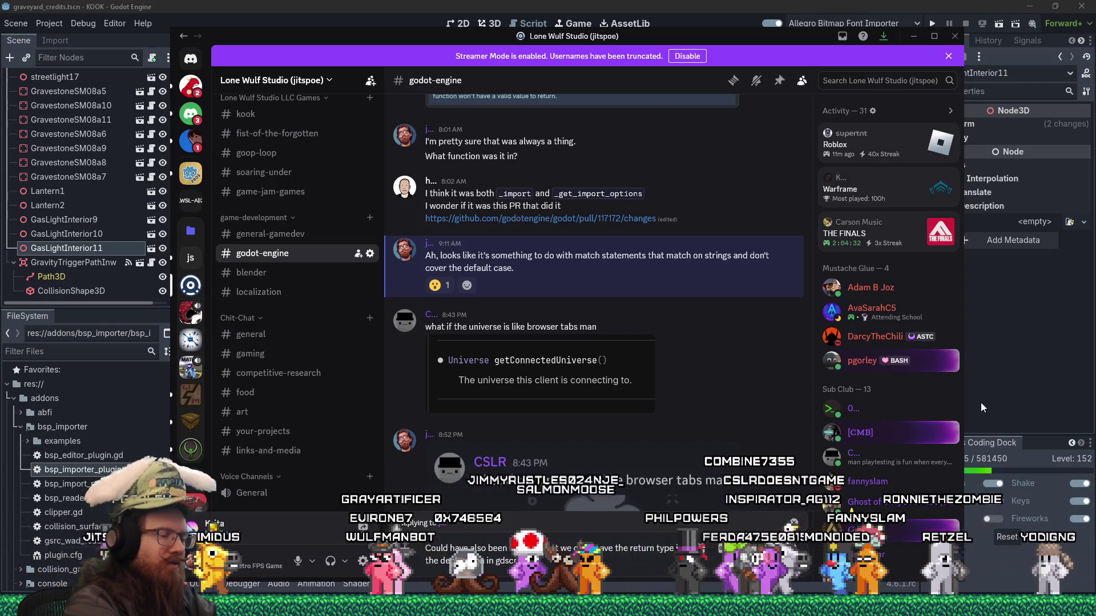
text(ipt.)
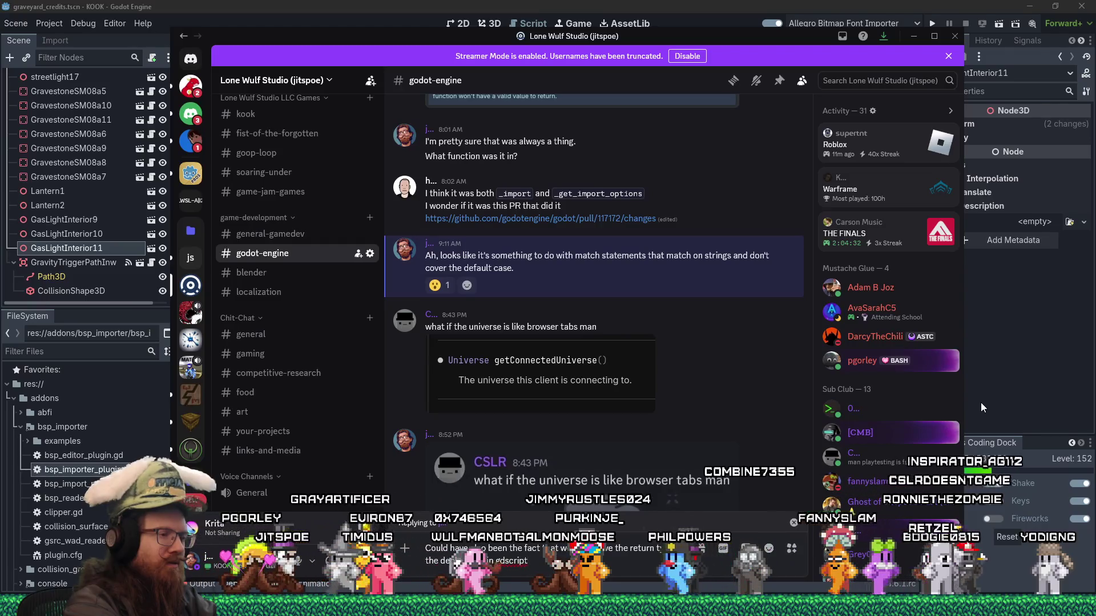
text( I think it checked the)
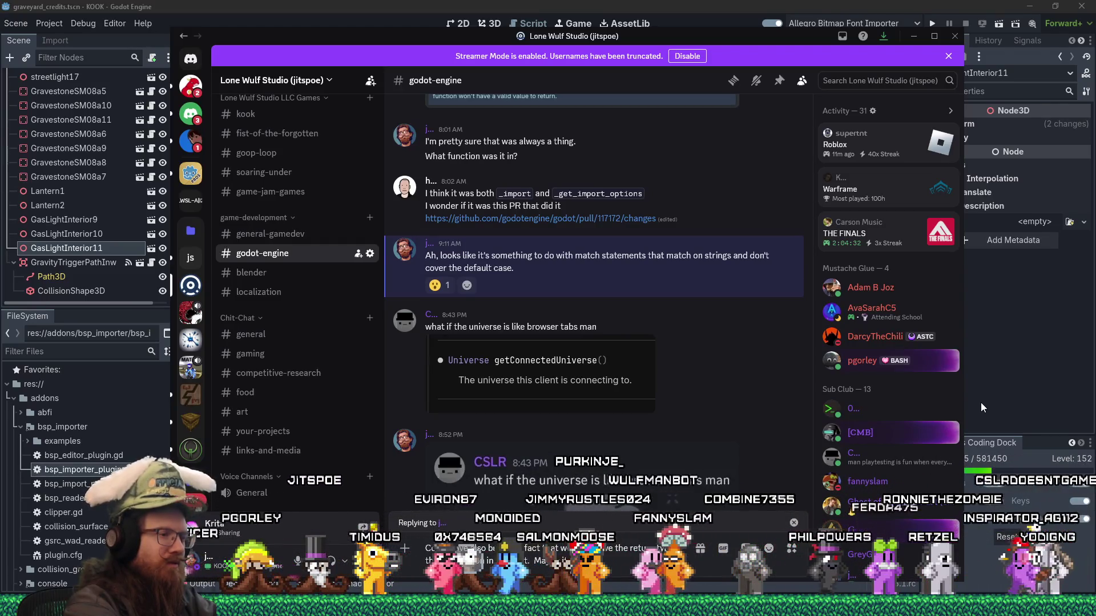
text( function)
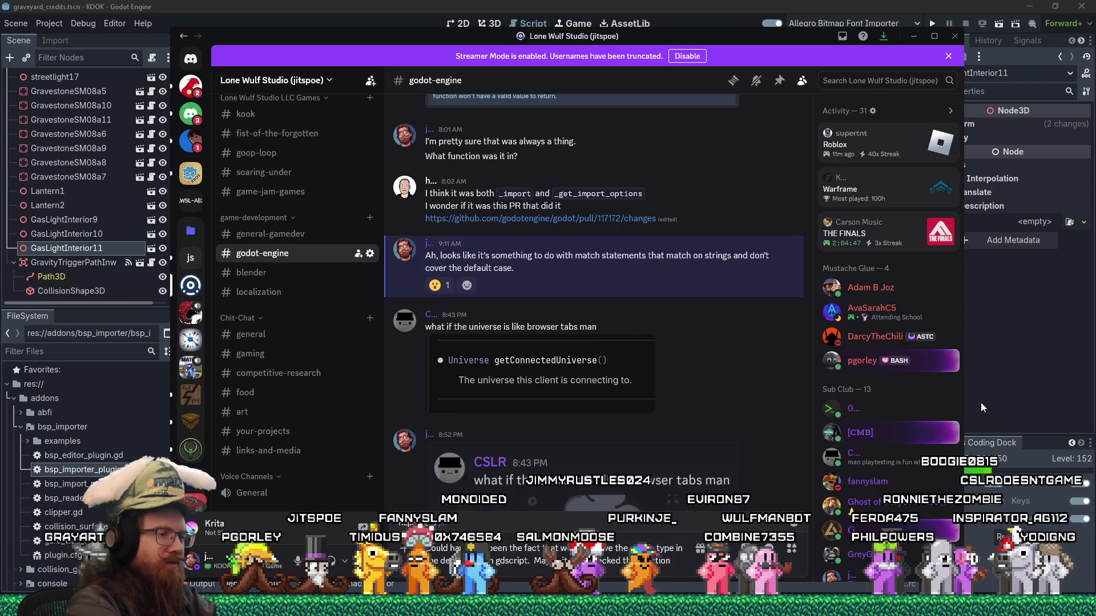
text( return type here, but no)
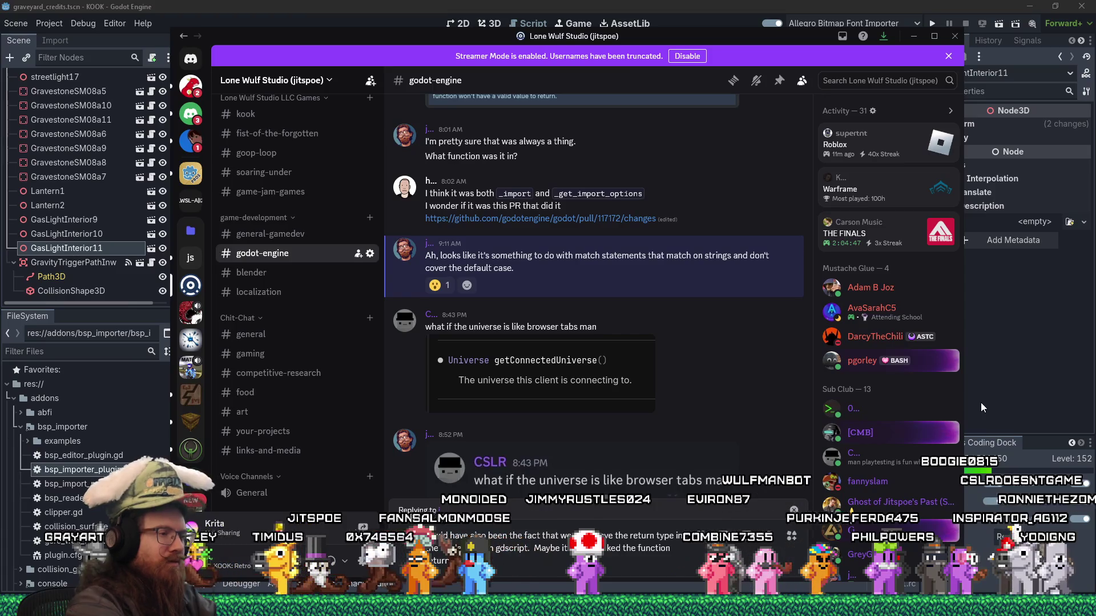
text(w it checks)
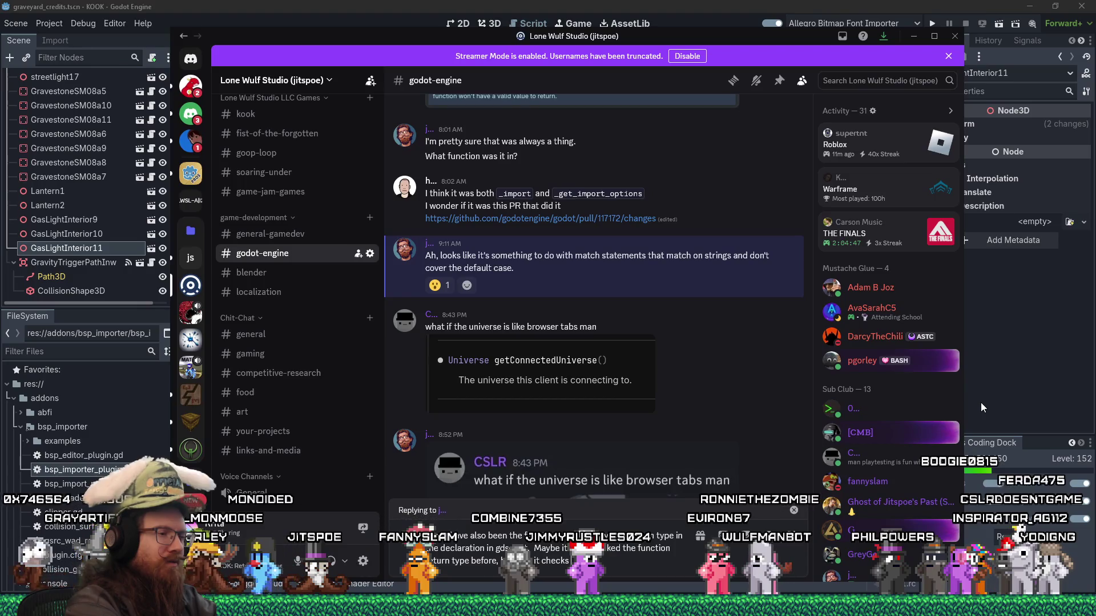
text(the return t)
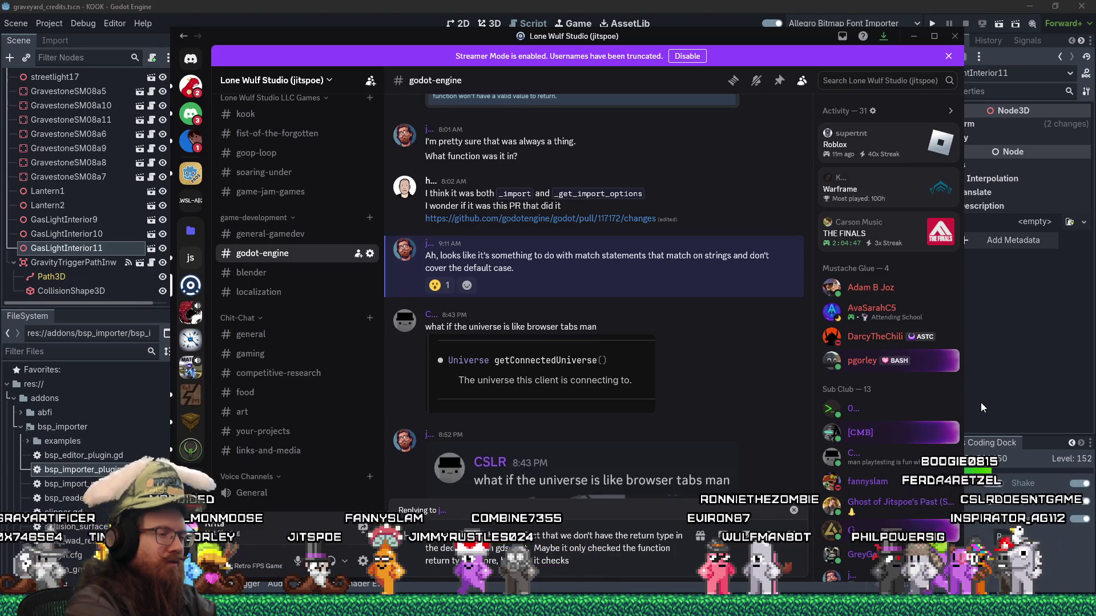
text(yp)
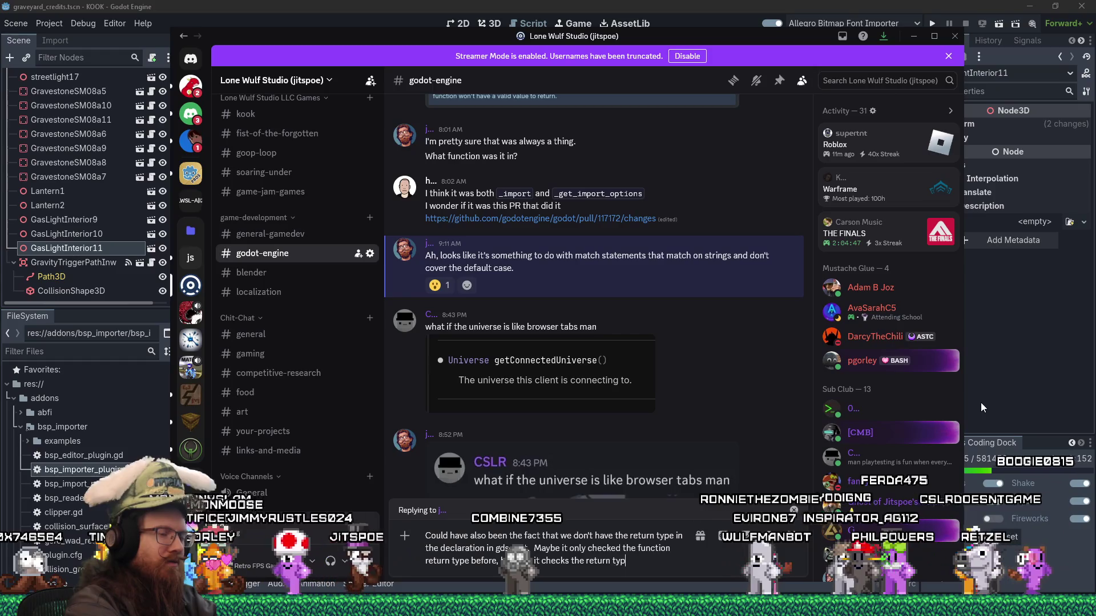
text(e of the function i)
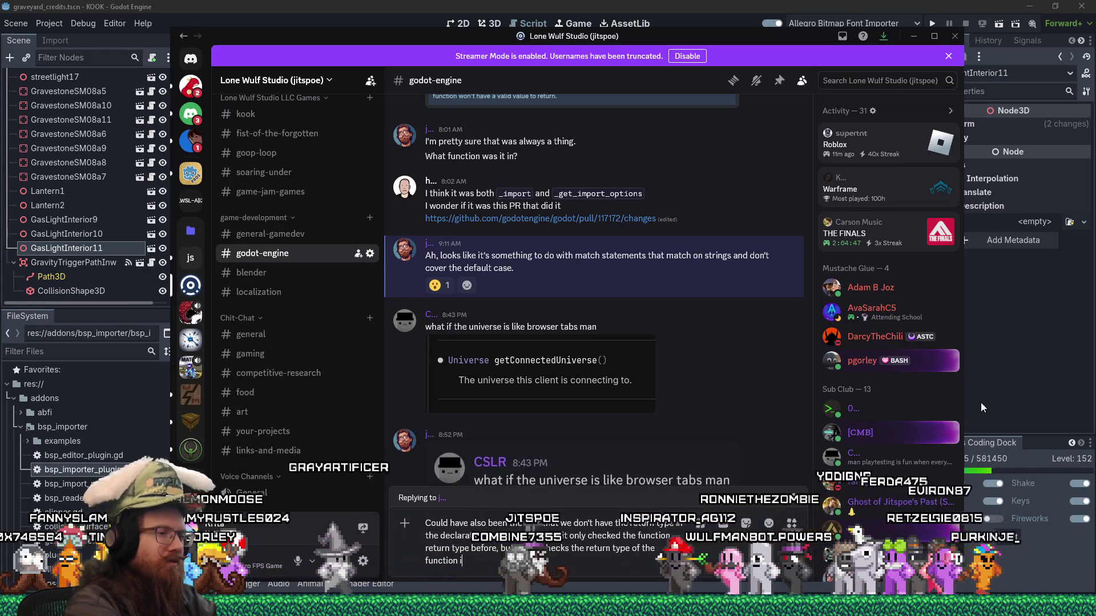
text(t inherits from.)
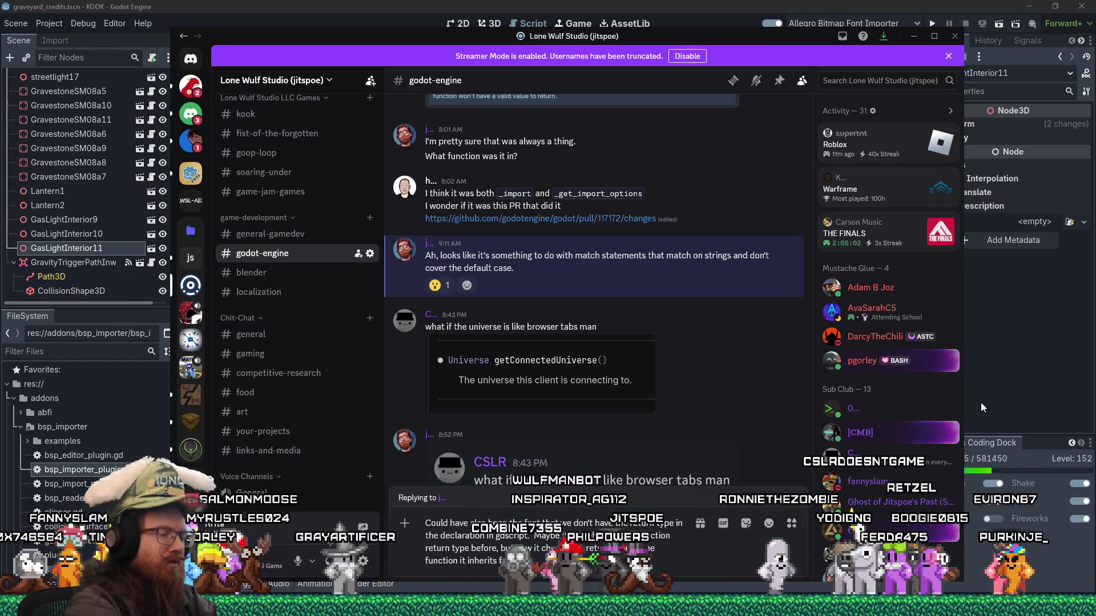
key(Return)
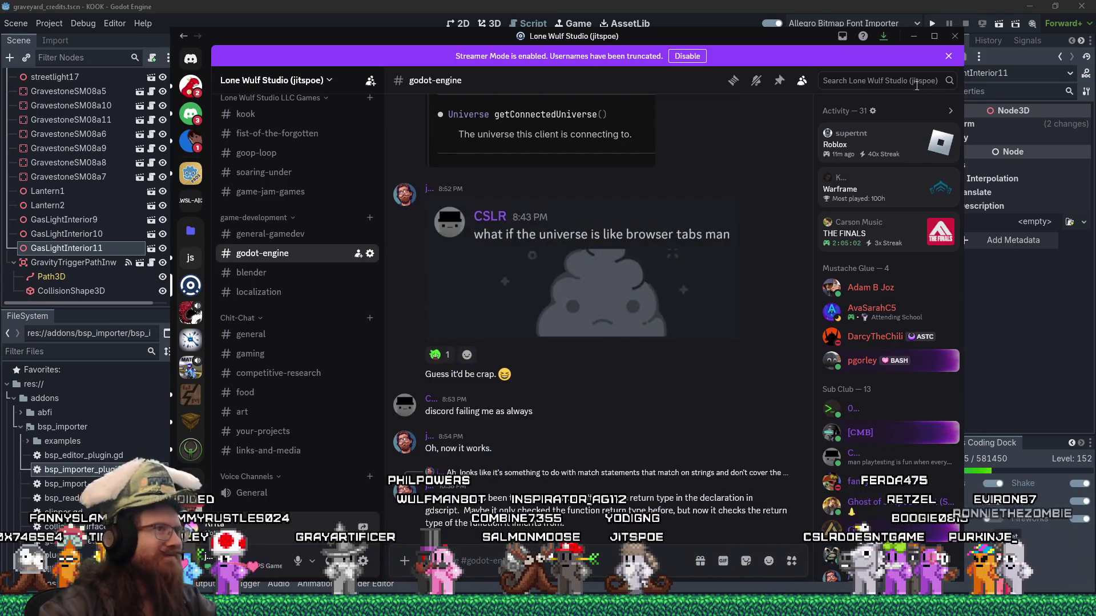
mouse_move(823, 44)
mouse_down()
mouse_move(423, 69)
mouse_move(3, 63)
mouse_up()
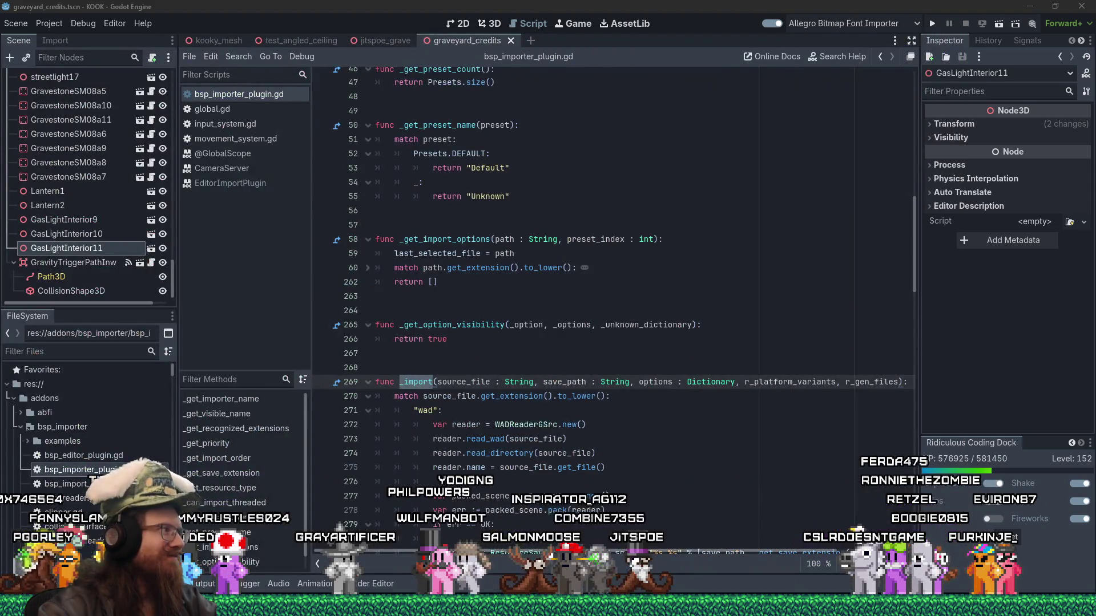
click(507, 366)
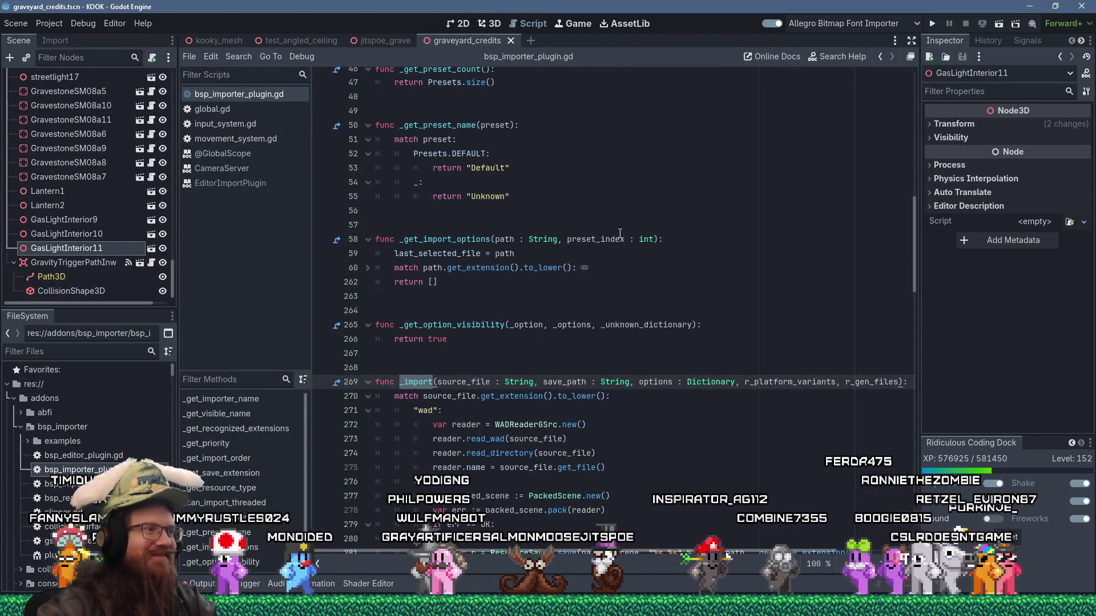
click(507, 365)
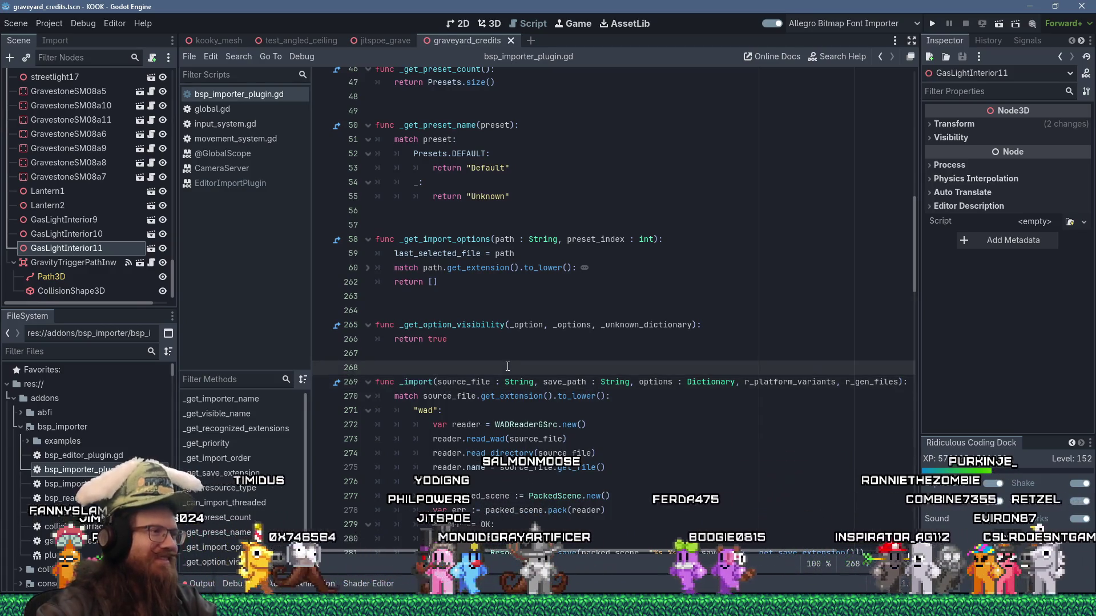
click(451, 301)
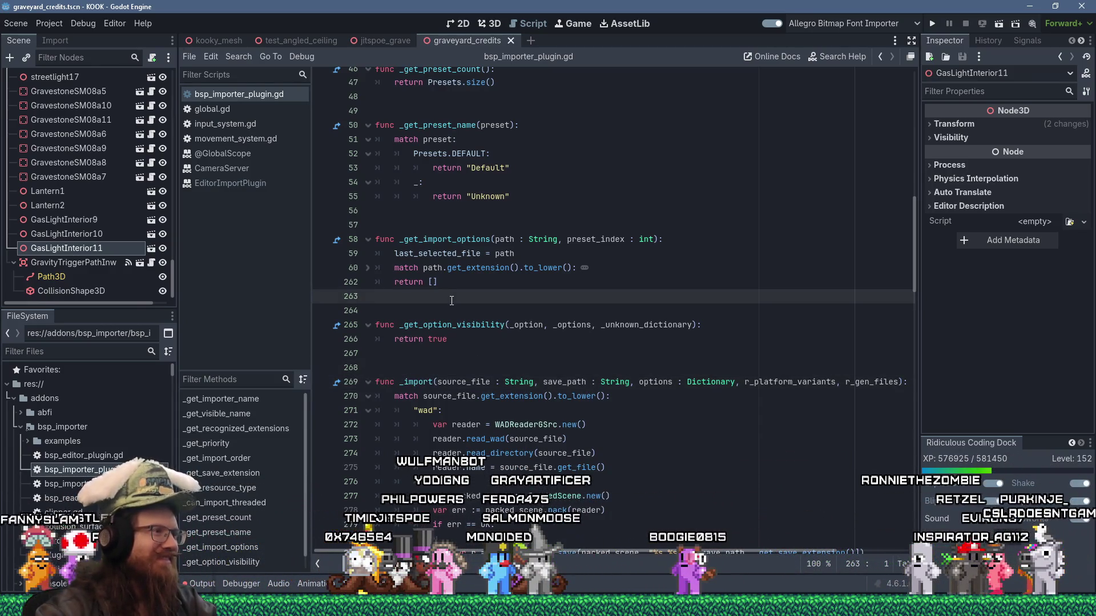
click(452, 312)
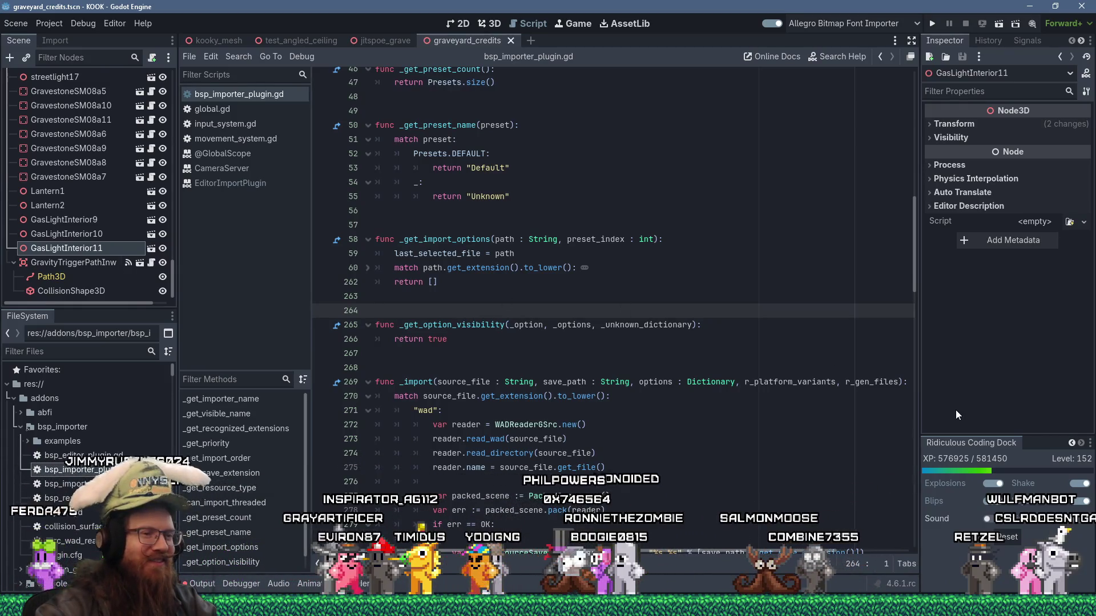
mouse_move(839, 606)
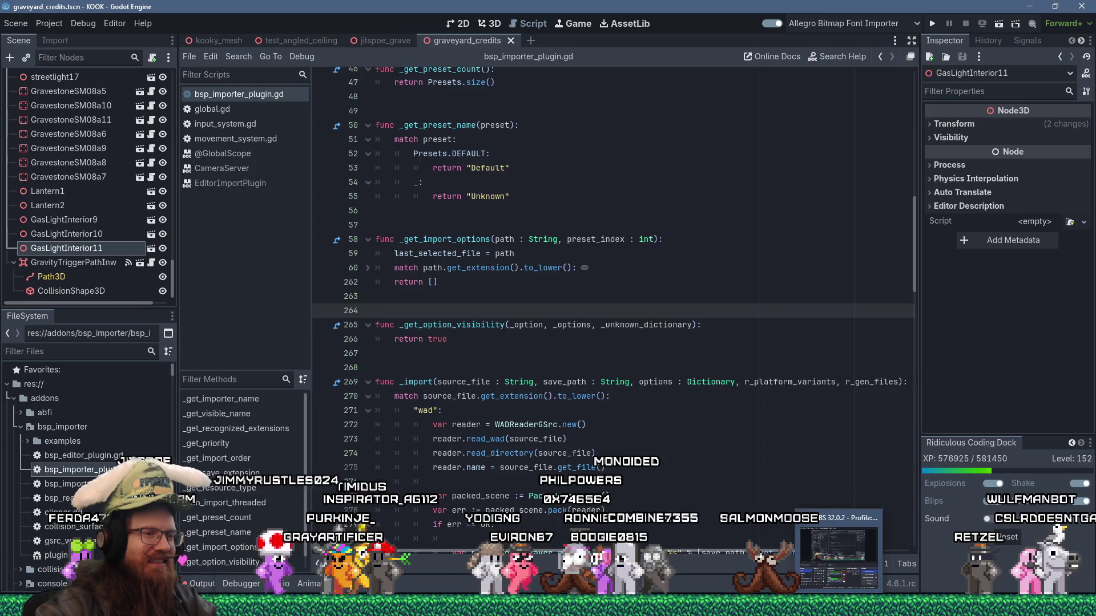
click(844, 553)
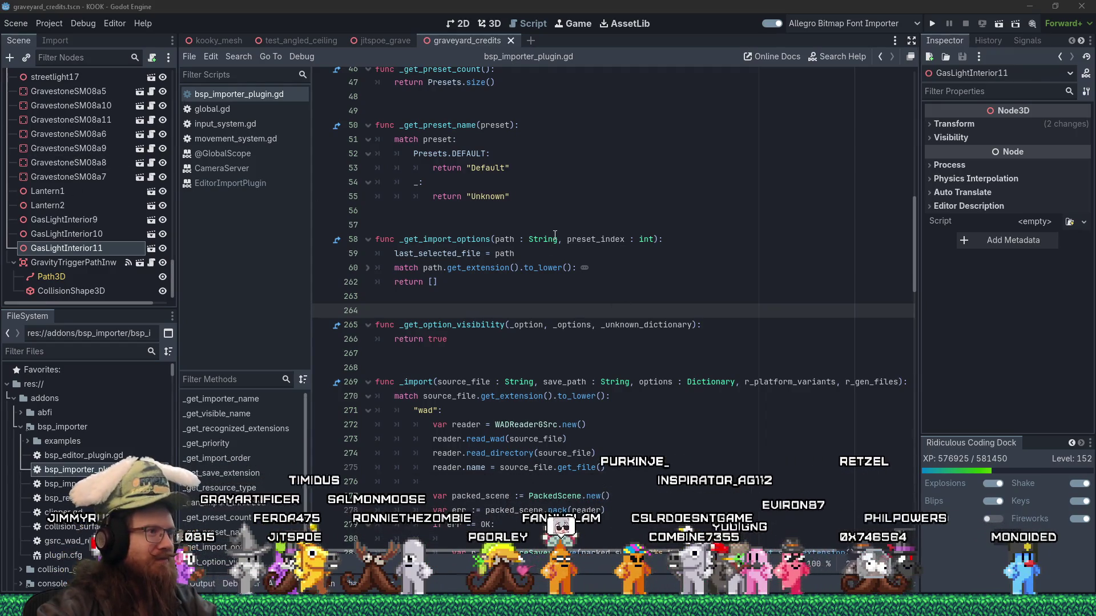
mouse_move(555, 235)
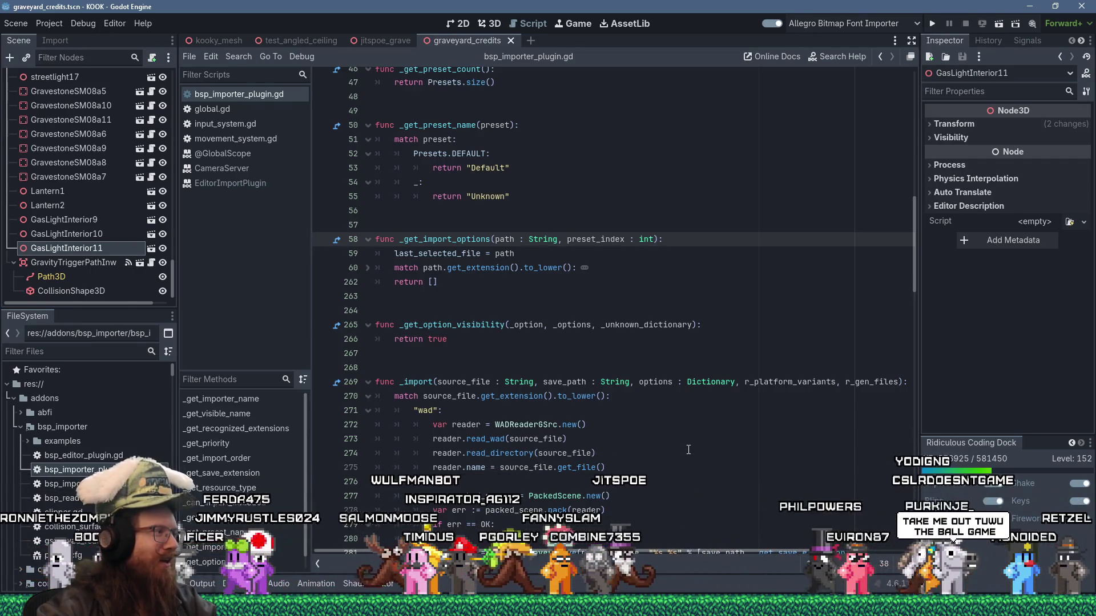
key(Down)
key(Down)
key(Down)
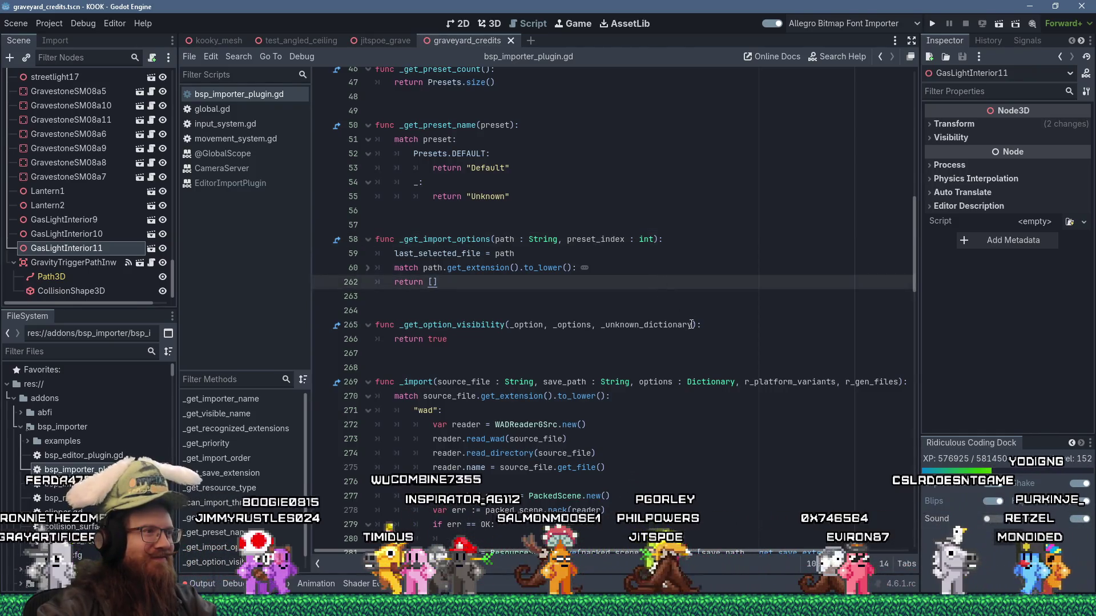
click(487, 215)
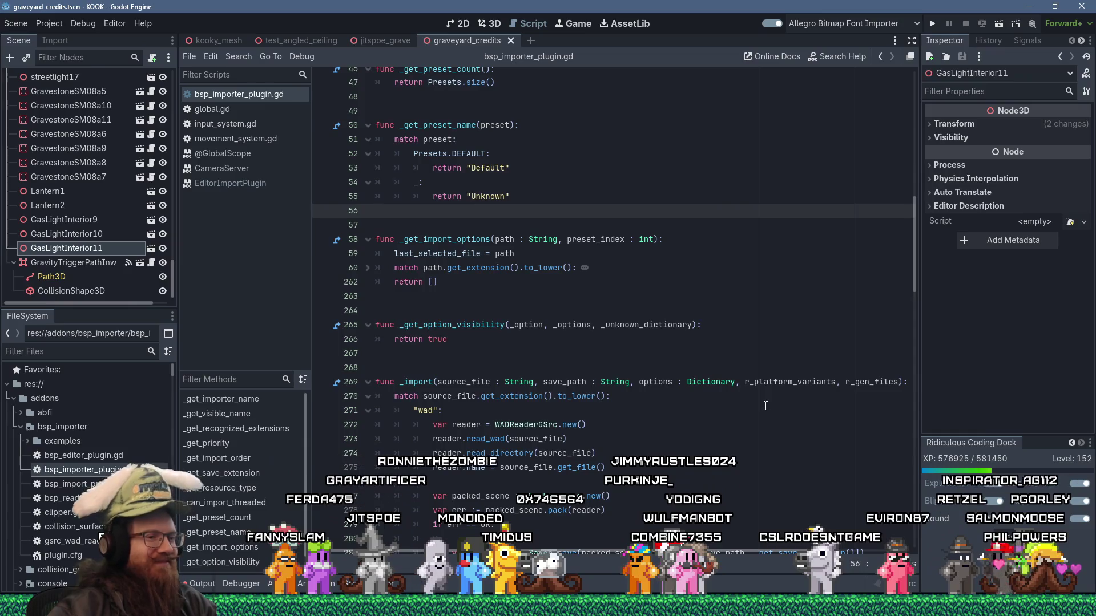
scroll(716, 438, down, 1)
scroll(717, 436, up, 3)
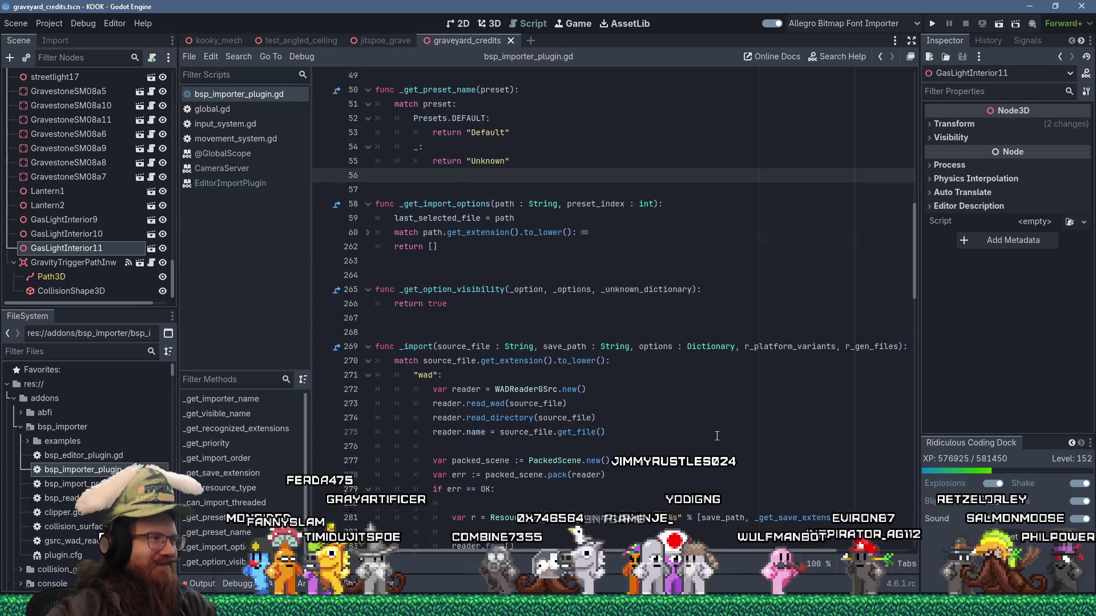
key(ctrl+w)
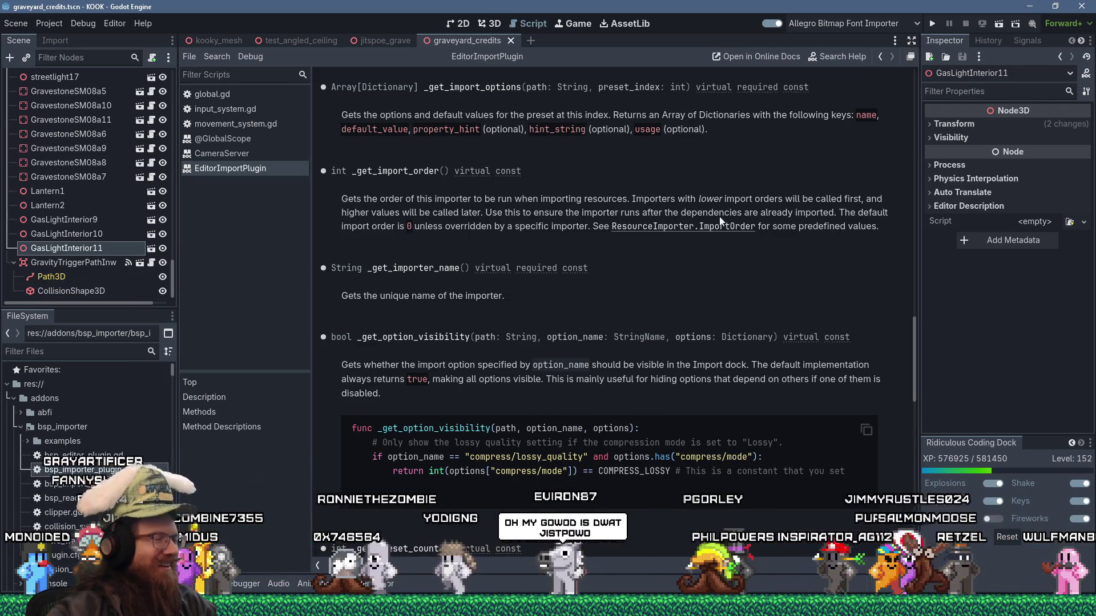
middle_click(224, 169)
middle_click(224, 154)
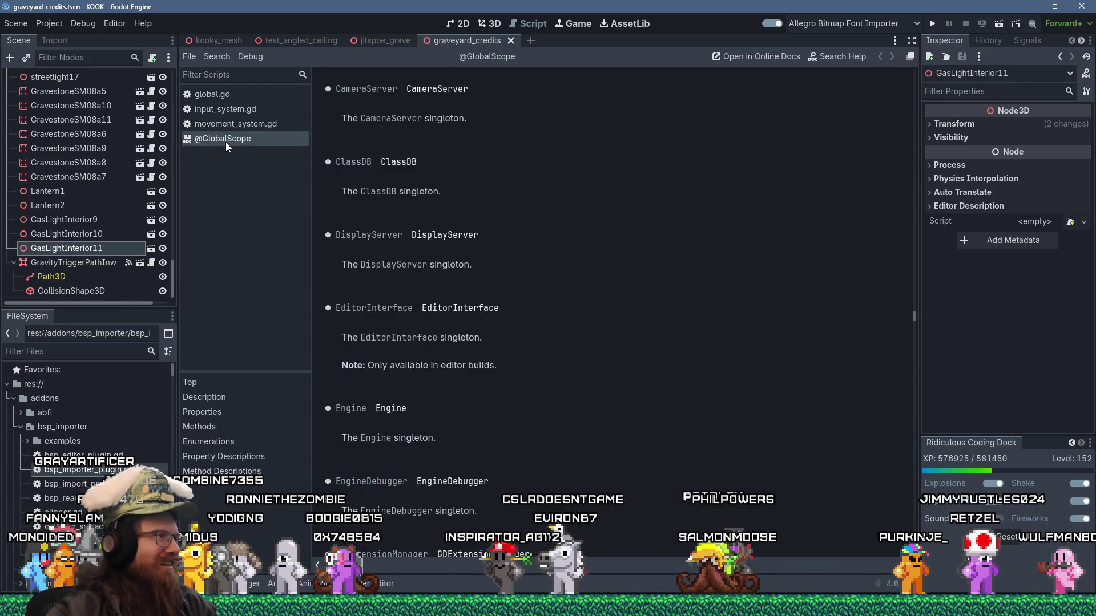
middle_click(225, 143)
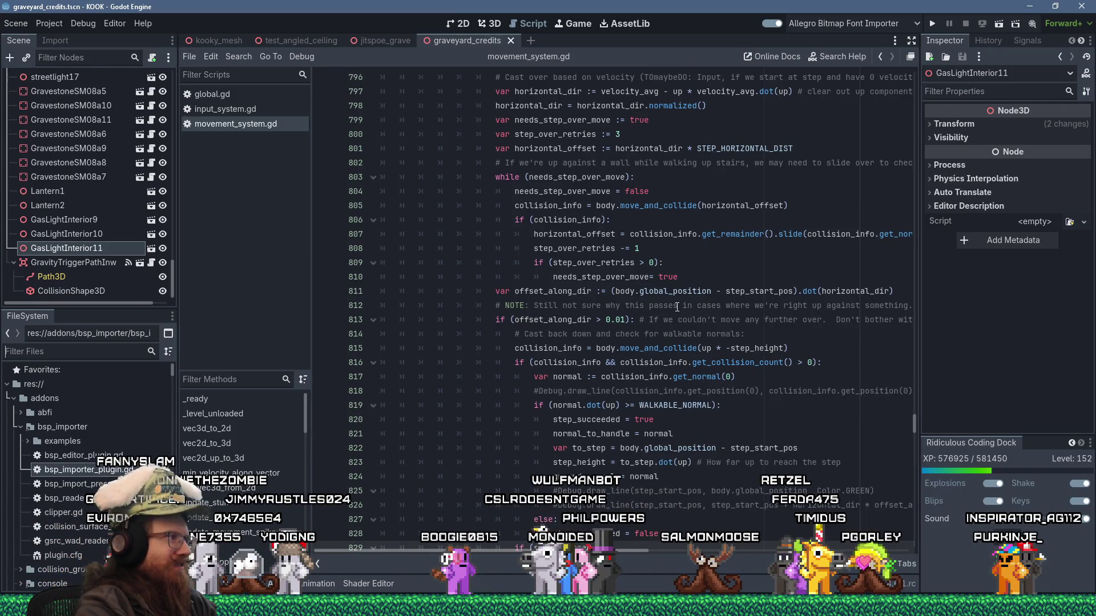
Filter FileSystem for 'ph', open physics_prop_destructible.gd, then follow PhysicsProp through to the RigidBody3D reference.
text(physics)
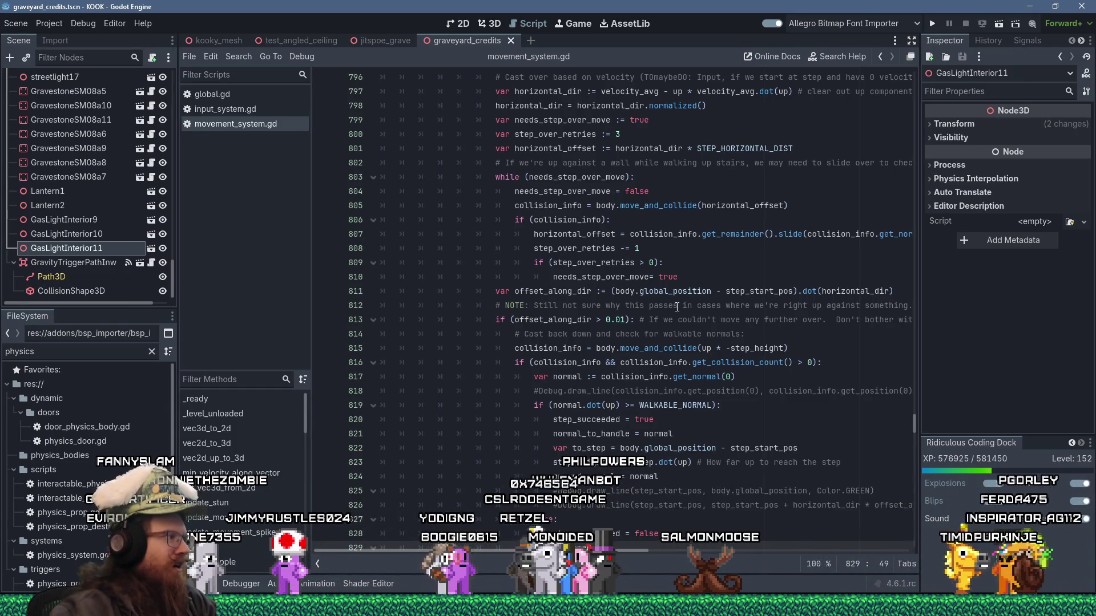
scroll(103, 378, down, 2)
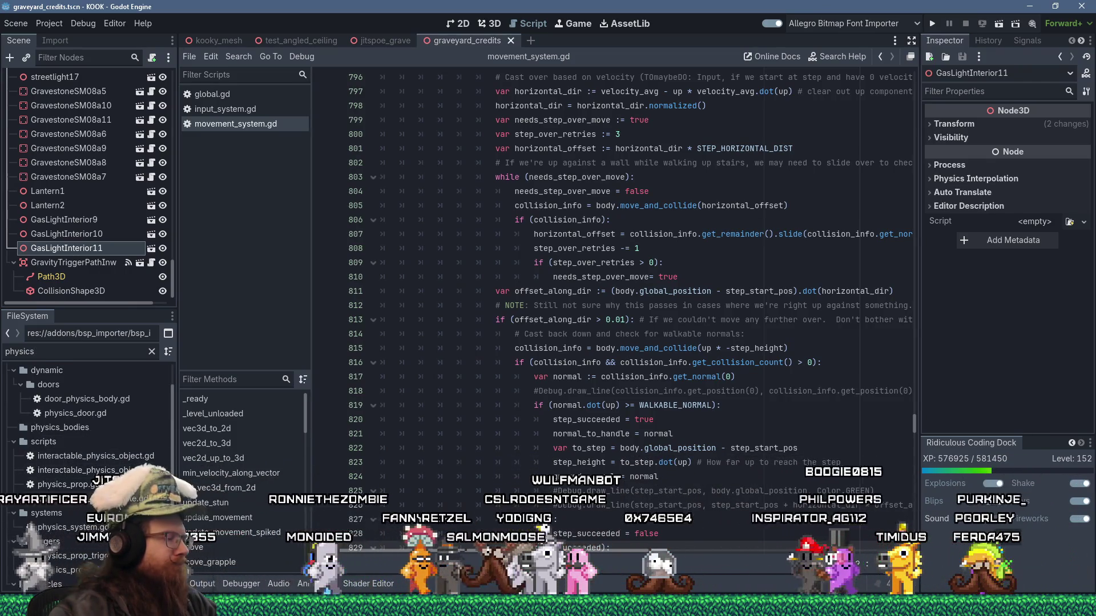
double_click(68, 499)
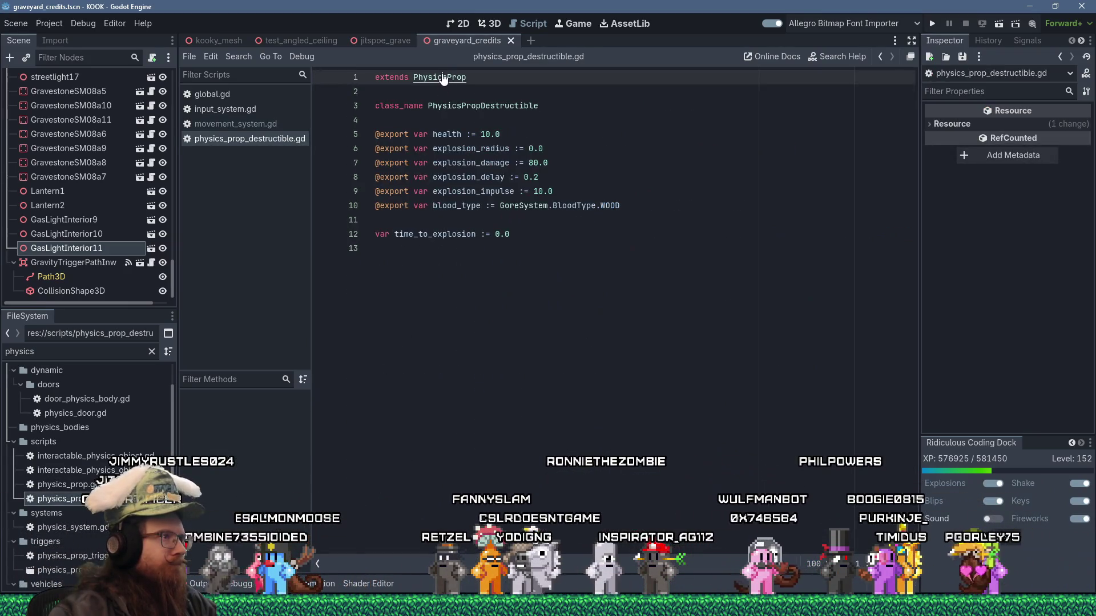
ctrl+click(439, 77)
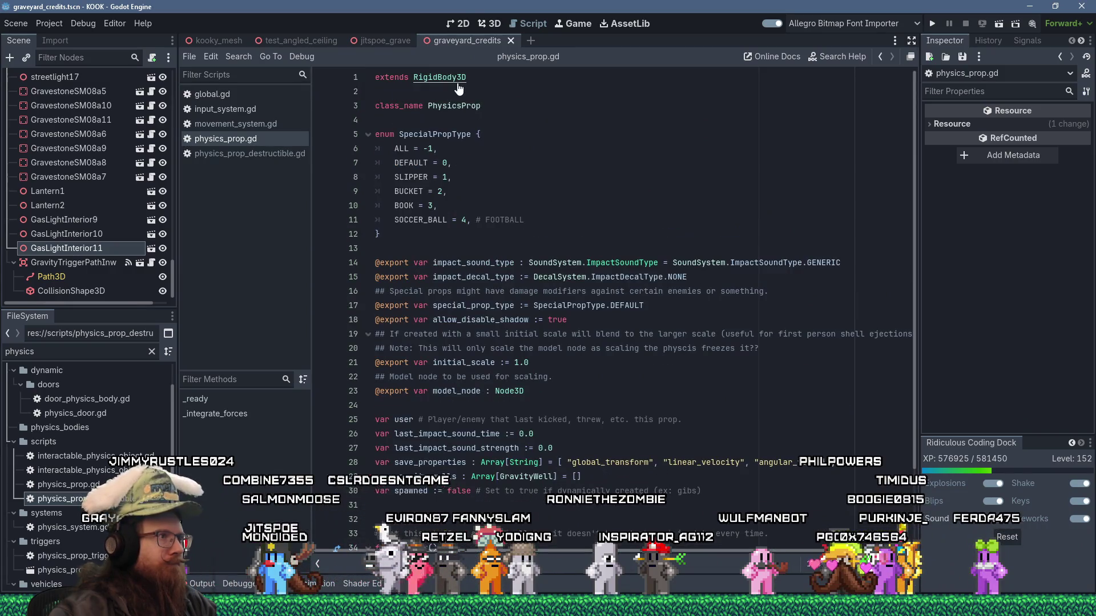
ctrl+click(457, 80)
scroll(656, 205, down, 5)
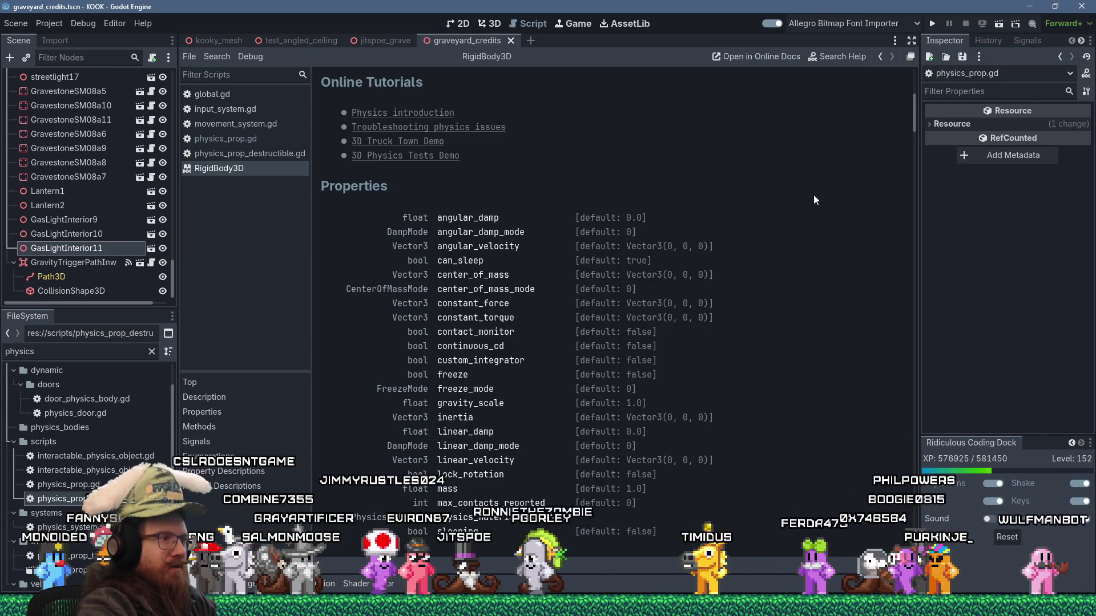
Search the RigidBody3D docs for 'gravity_' and read the constant_force and add_constant_force() descriptions.
key(ctrl+f)
text(gravity)
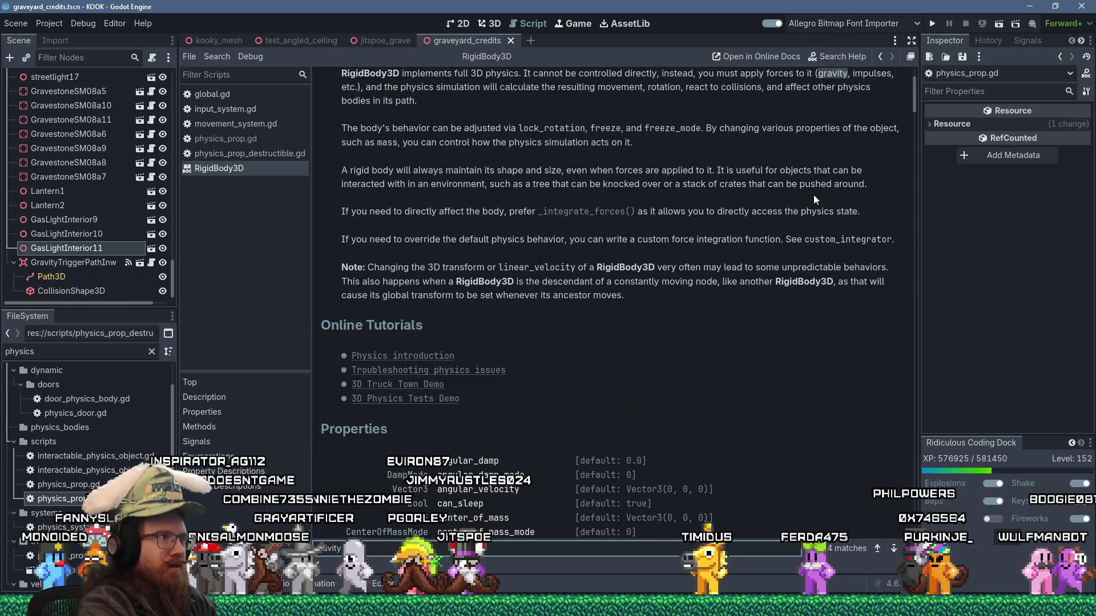
text(_scale)
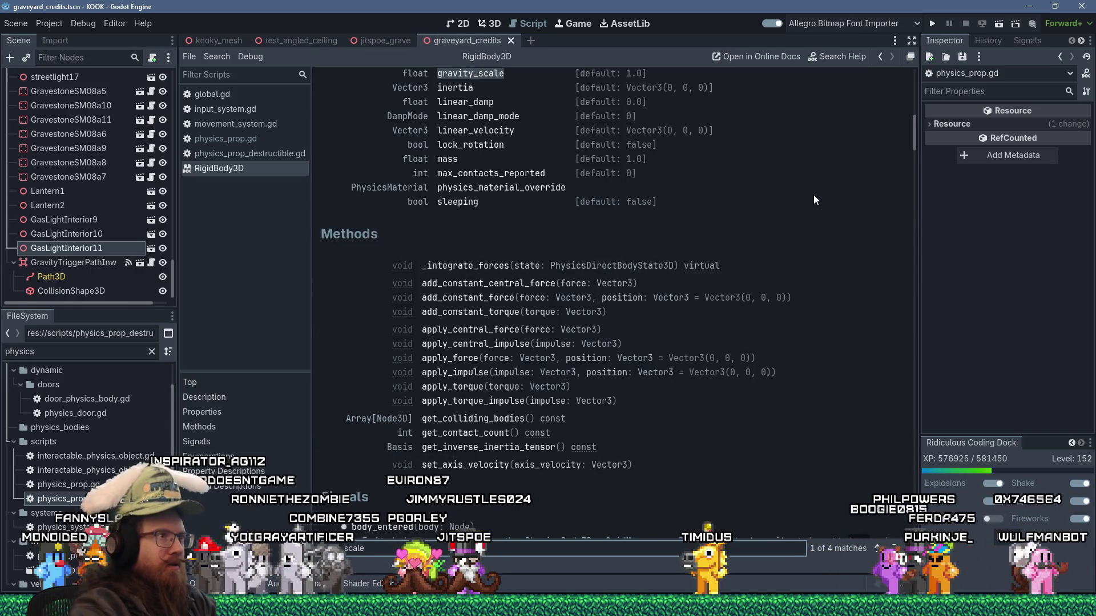
scroll(702, 211, up, 5)
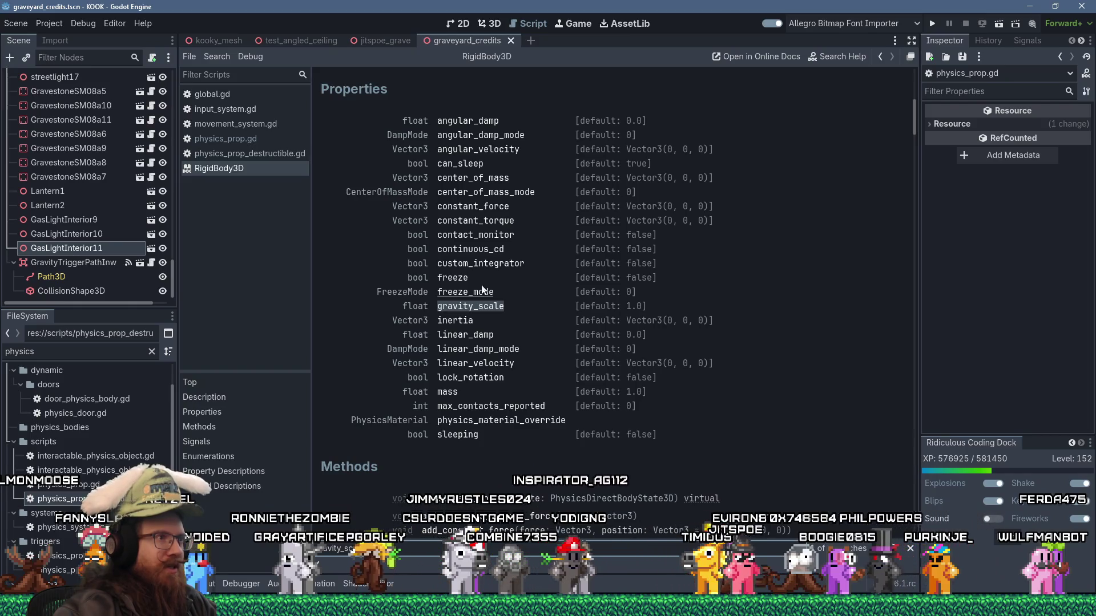
click(478, 206)
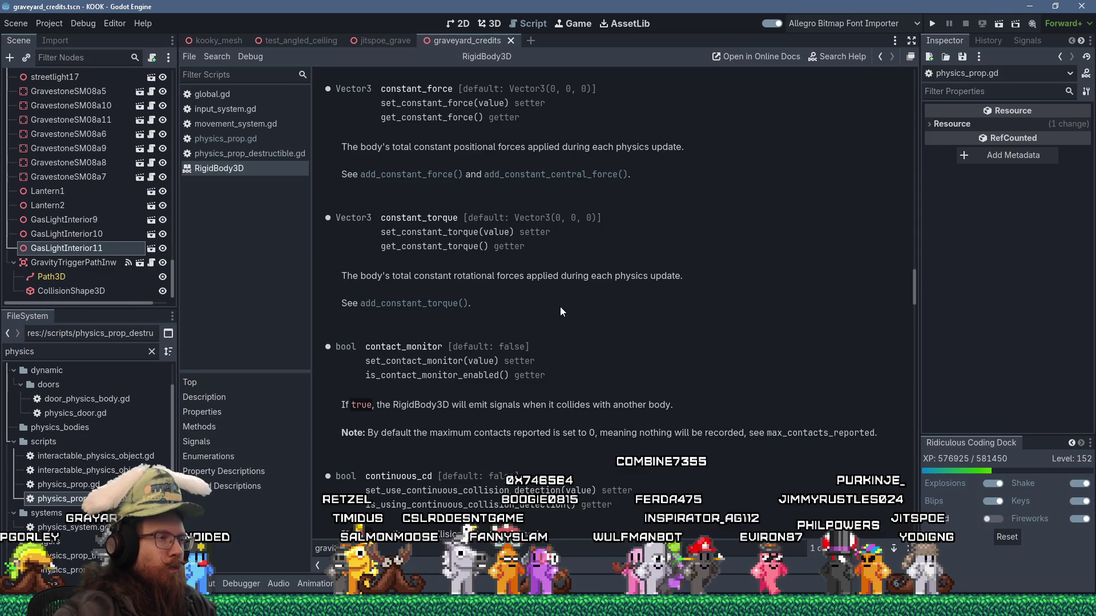
scroll(560, 311, up, 3)
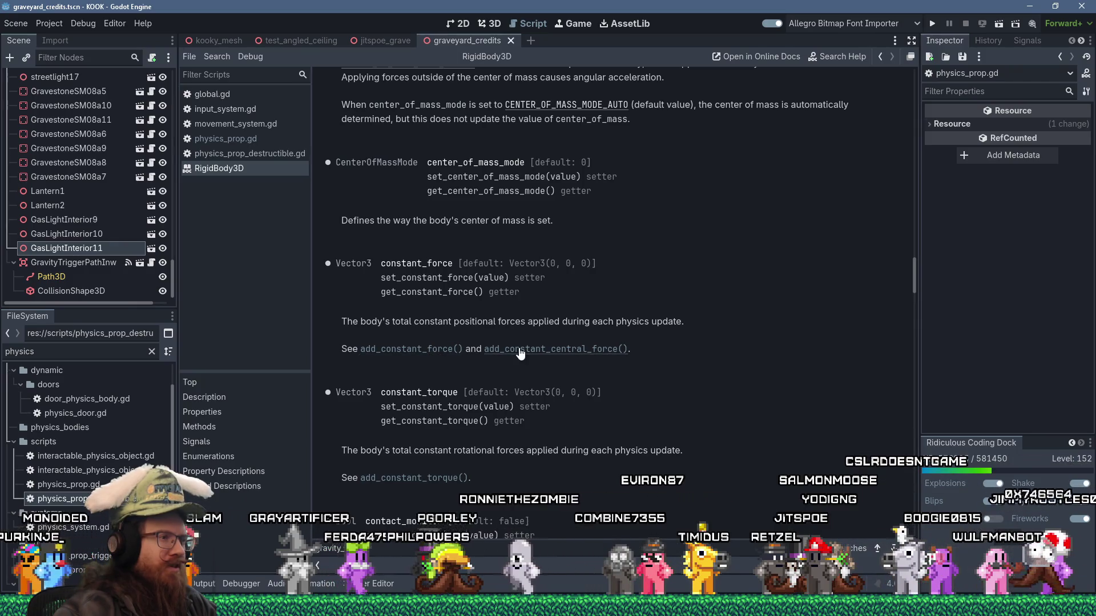
click(437, 351)
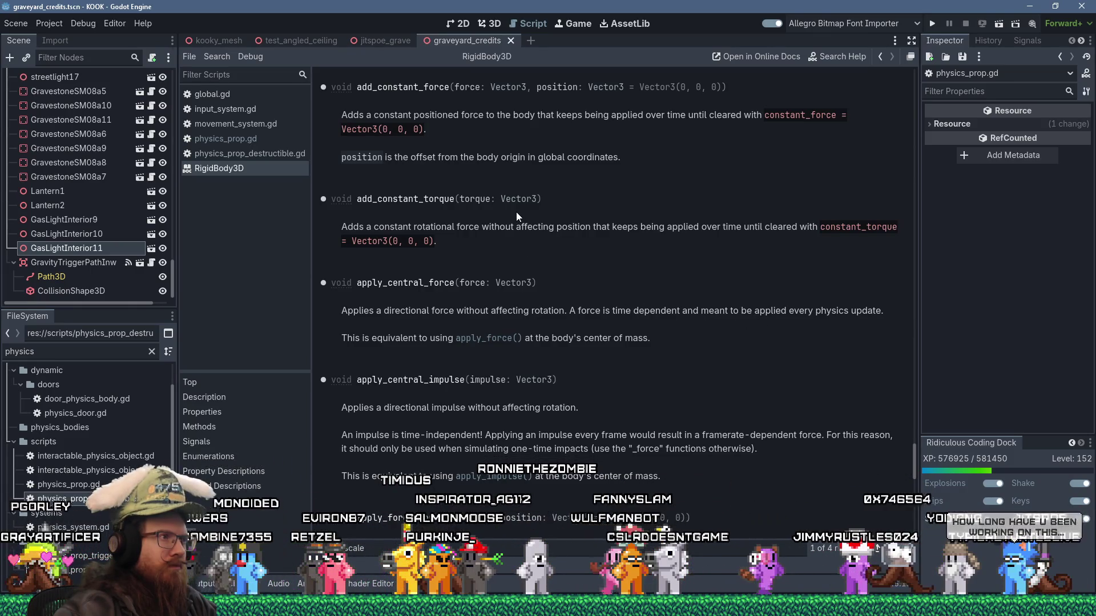
Close the RigidBody3D reference and place the caret on empty line 24 of physics_prop.gd.
scroll(528, 227, up, 2)
scroll(528, 231, up, 2)
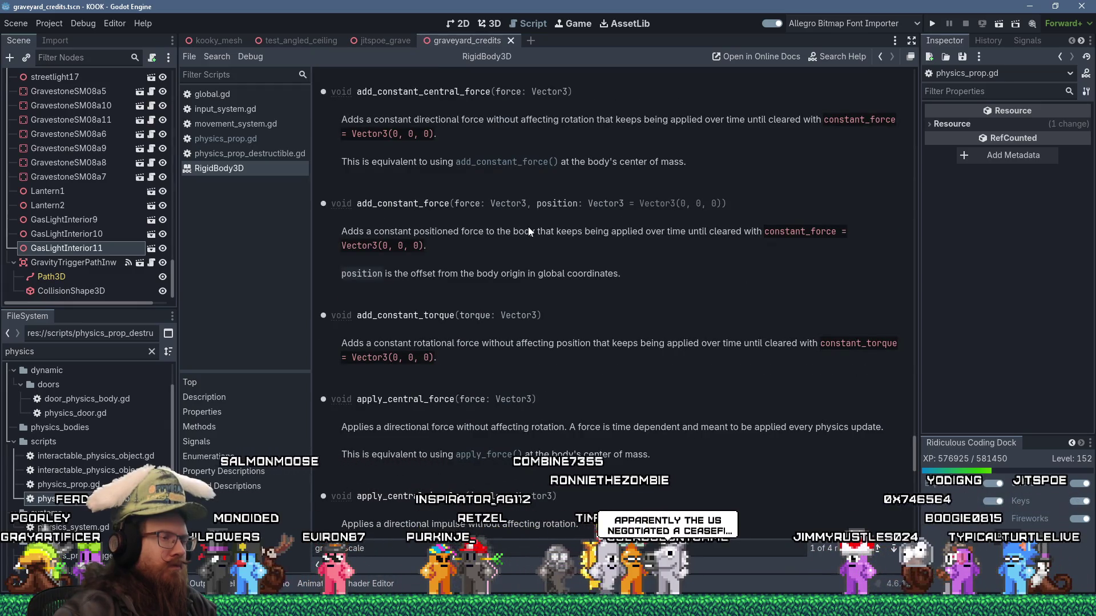
middle_click(258, 169)
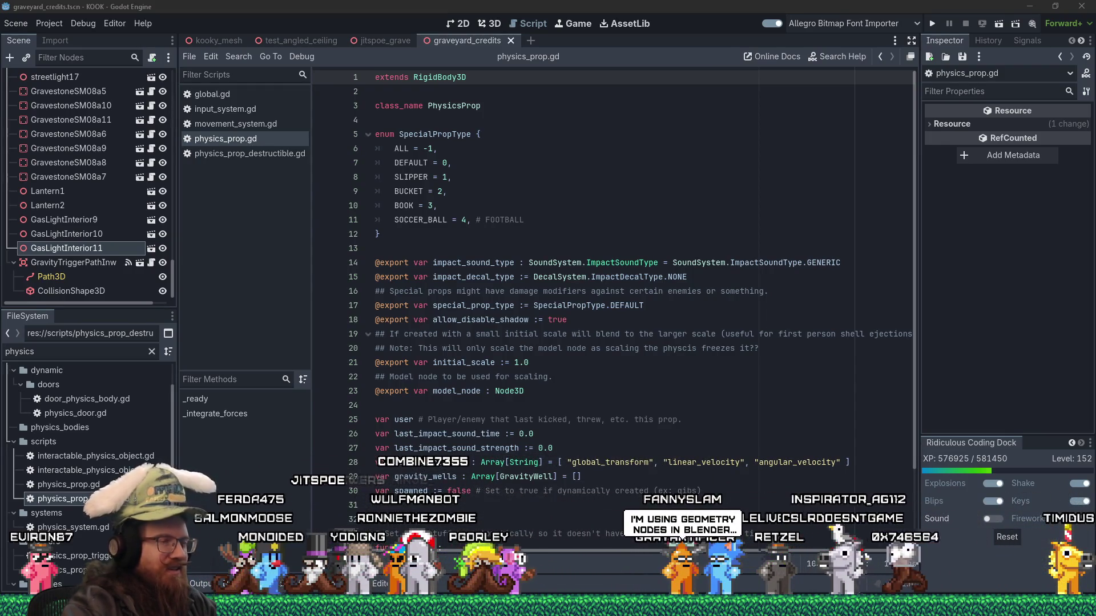
scroll(457, 343, down, 2)
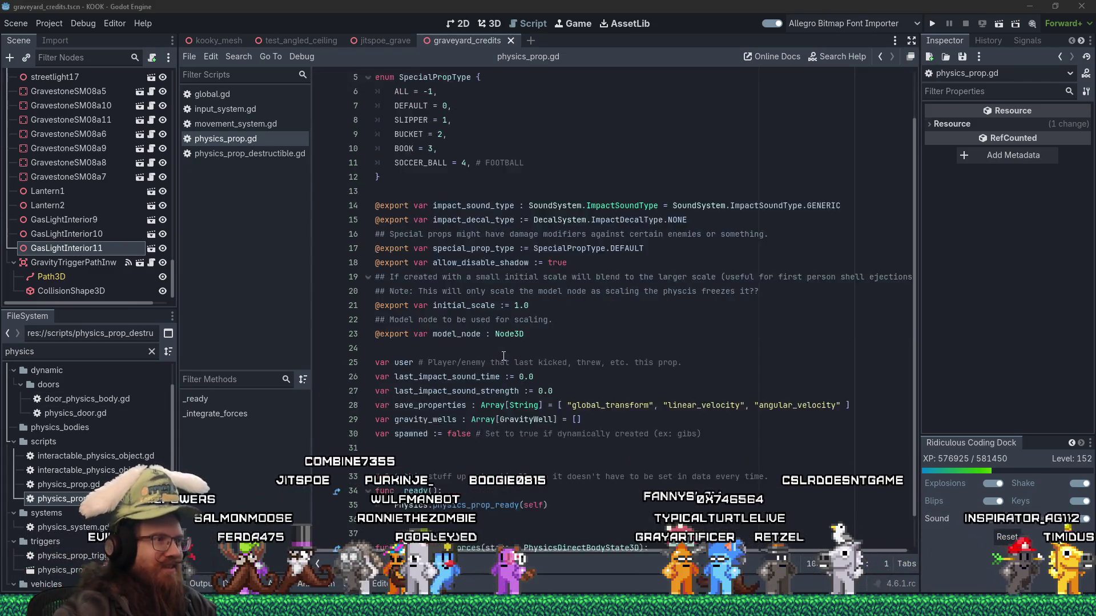
click(585, 312)
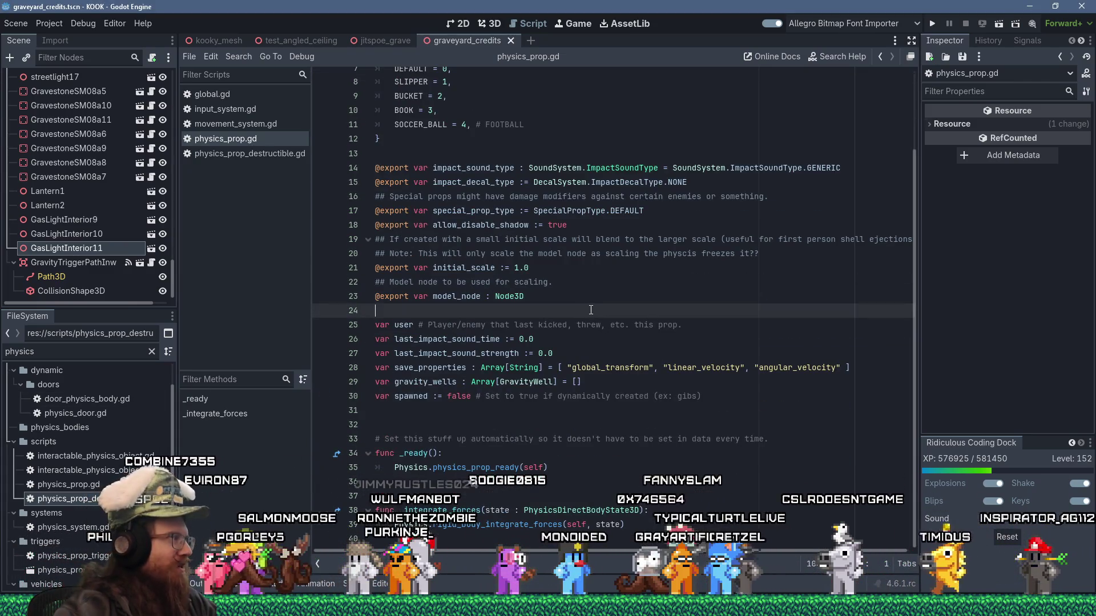
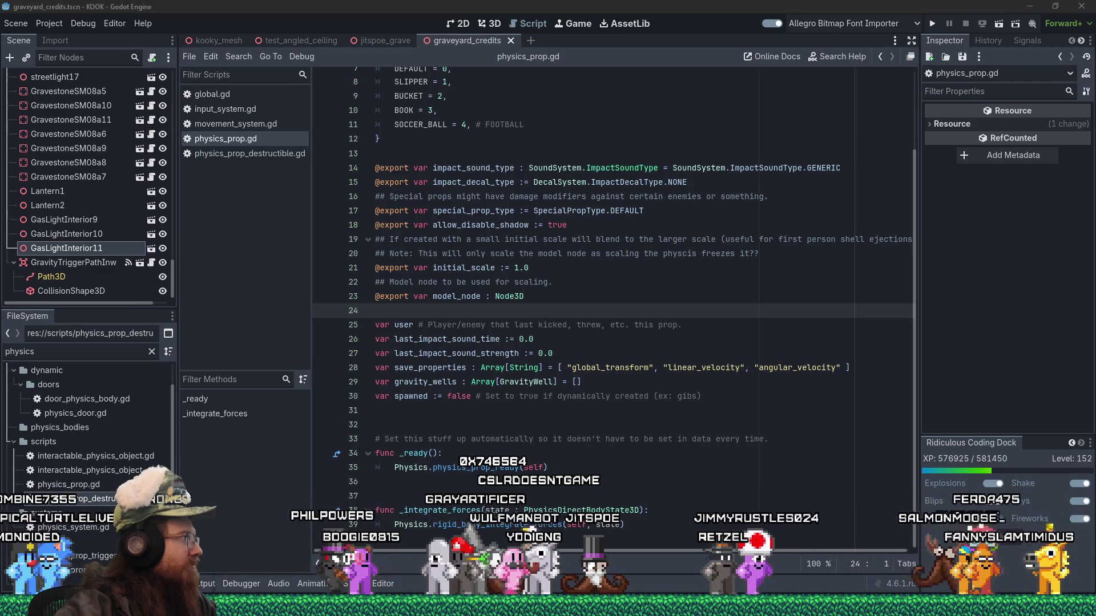
Bring Firefox with the X post to the front and drag it to fill the screen.
key(alt+Tab)
drag(94, 82, 536, 26)
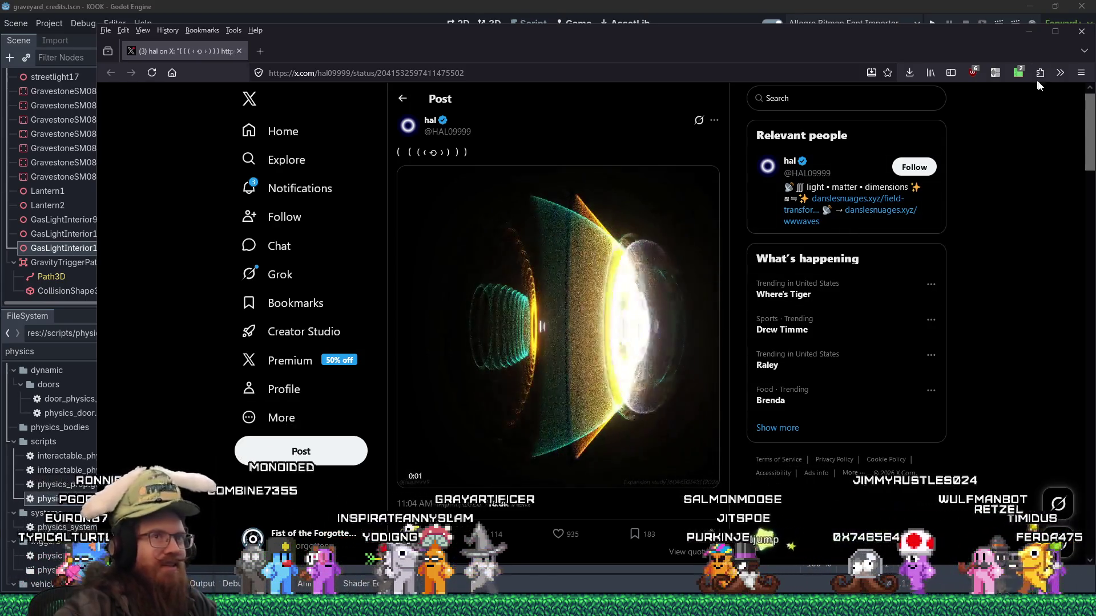
Return to the Godot editor, paused at the line 736 breakpoint in movement_system.gd.
click(1030, 31)
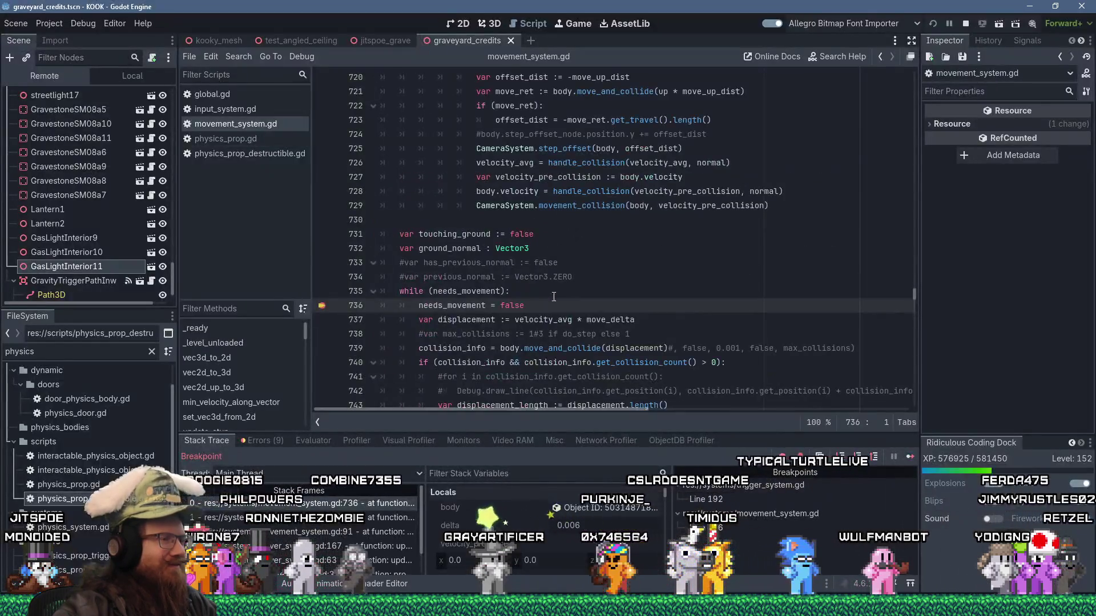
Continue the KOOK debug run past the breakpoint so the player roams the village.
click(911, 456)
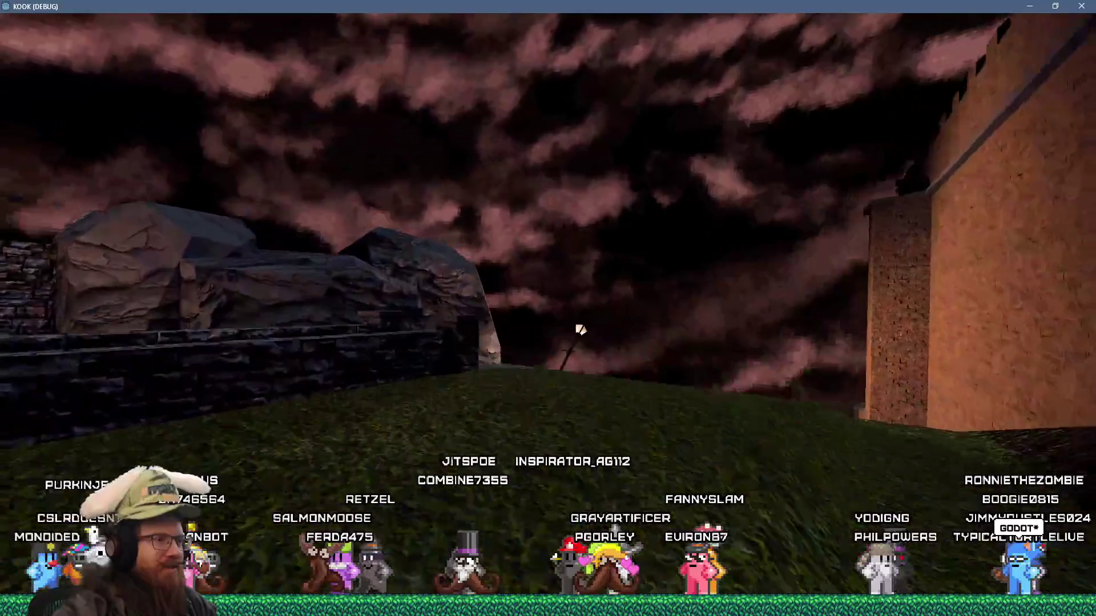
Quit the KOOK game through its development console with the quit command.
key(grave)
text(qui)
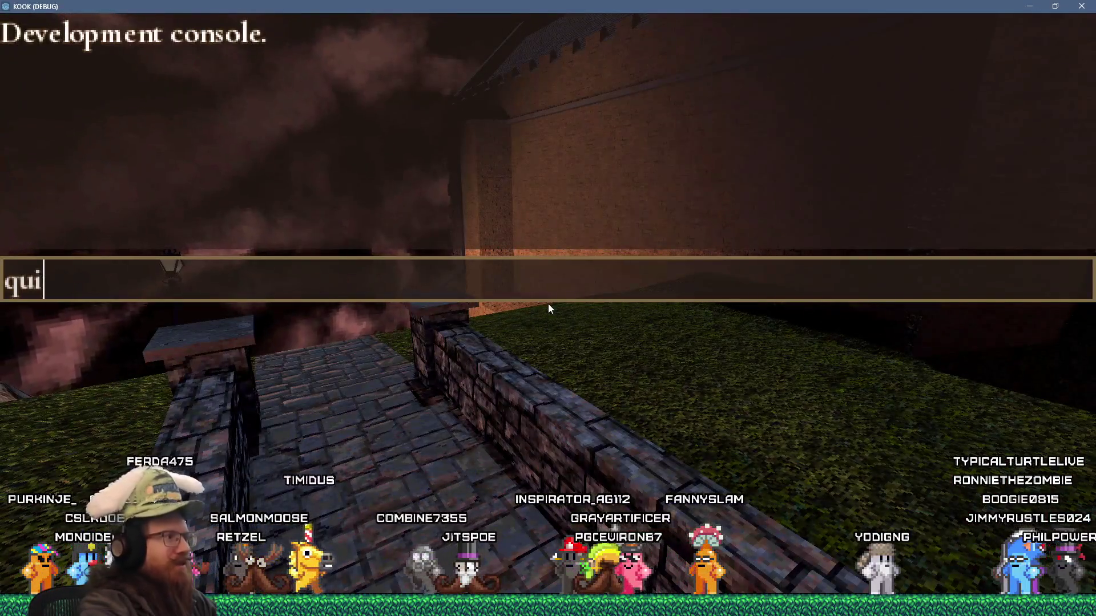
text(t)
key(Return)
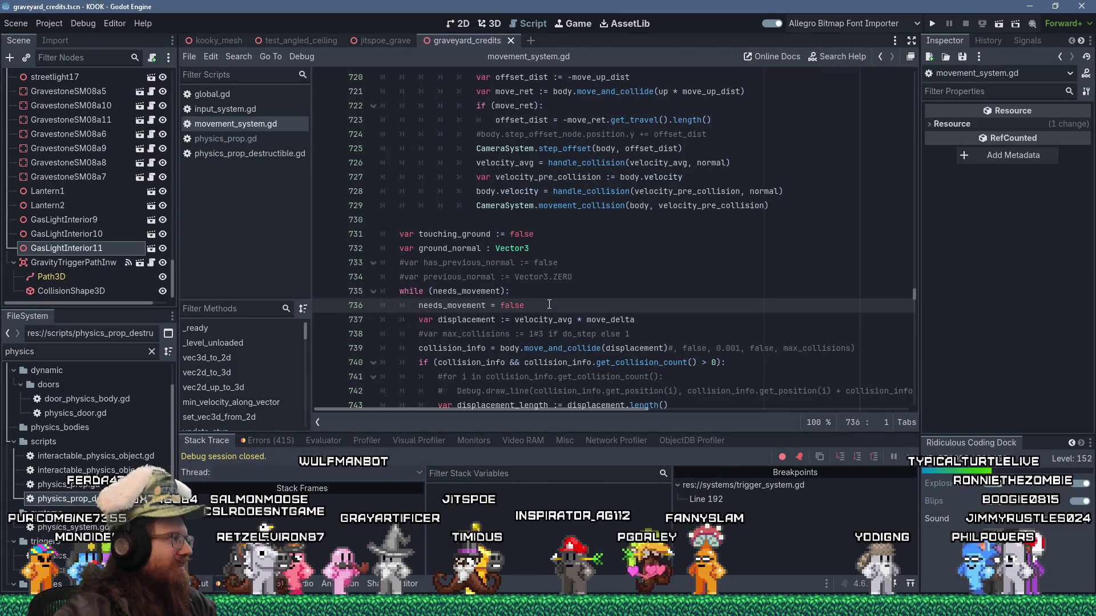
Inspect the while (needs_movement) collision loop in movement_system.gd.
click(588, 290)
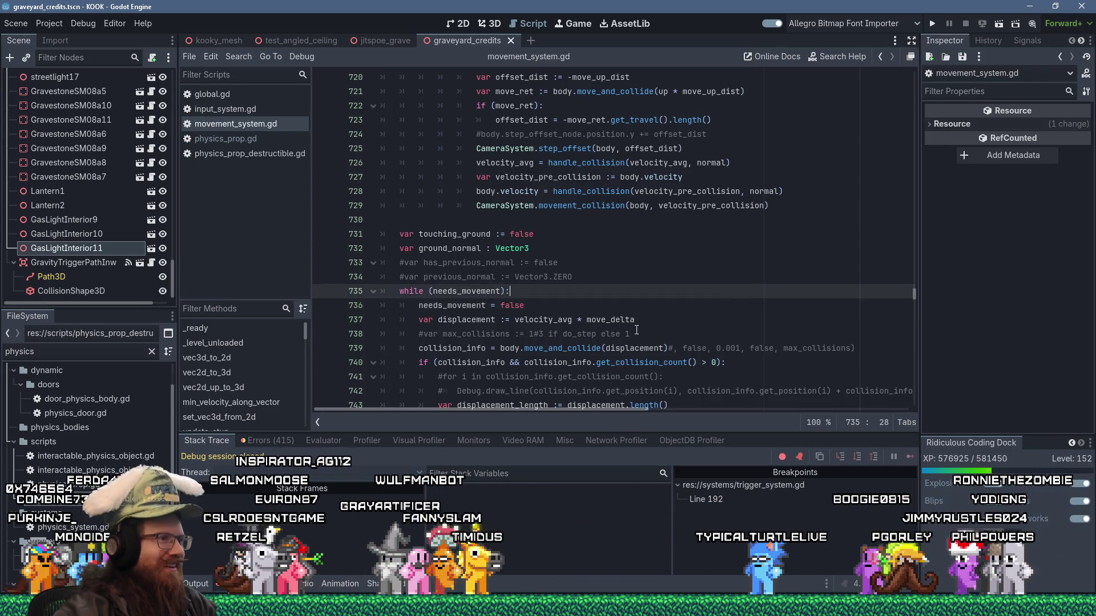
scroll(636, 330, down, 4)
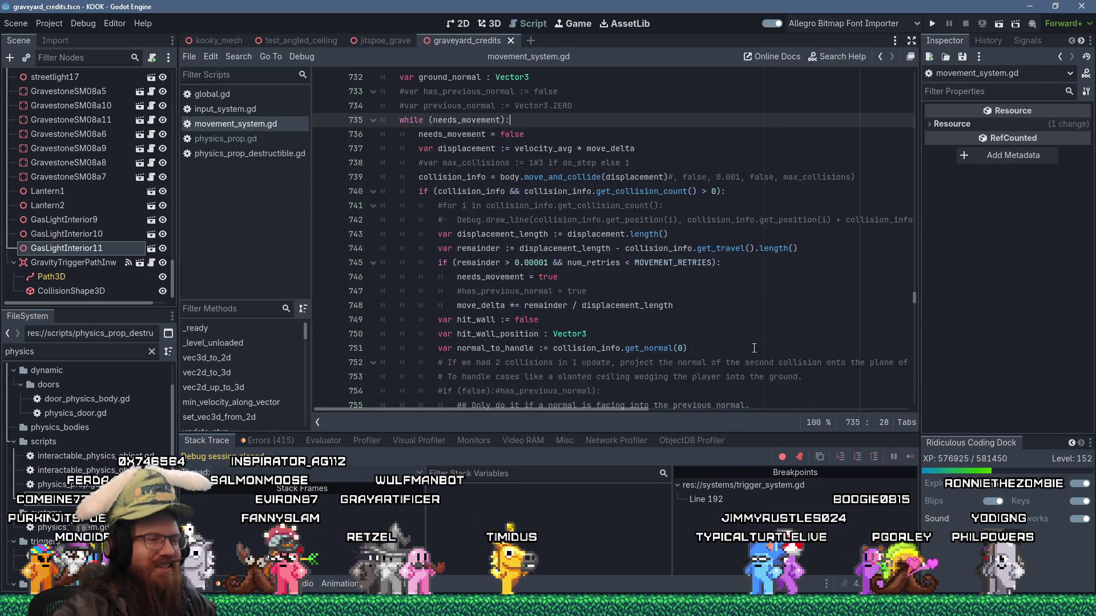
scroll(597, 326, up, 5)
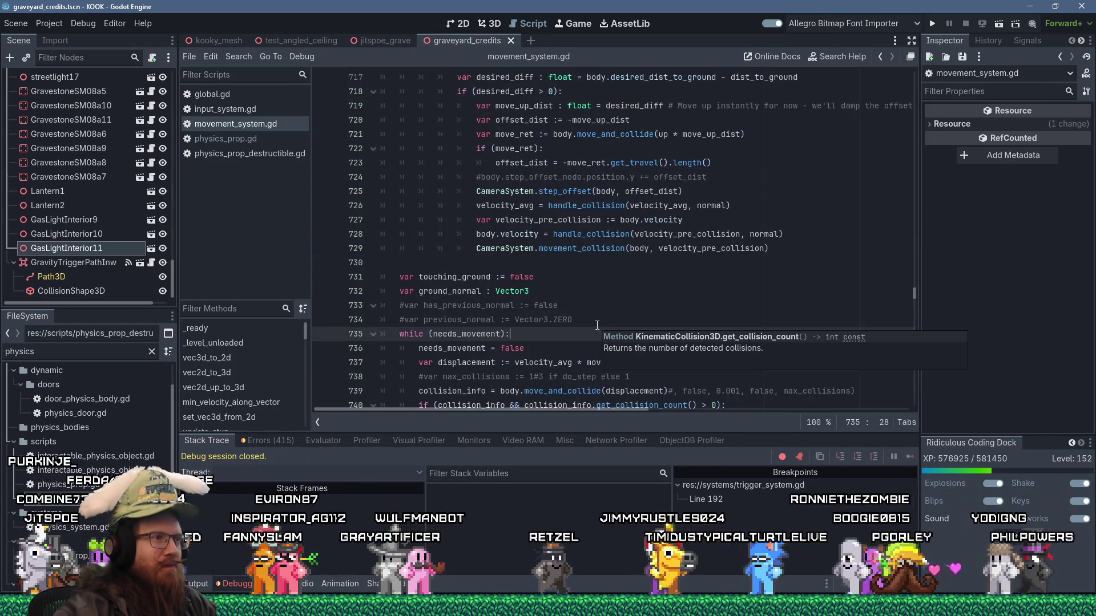
scroll(597, 325, up, 3)
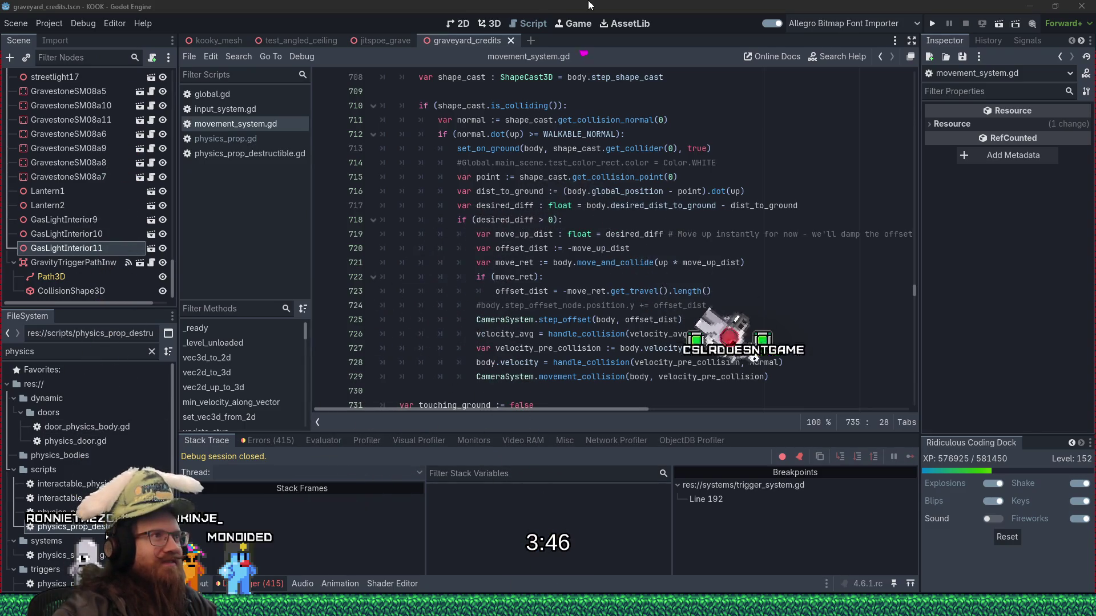
click(788, 220)
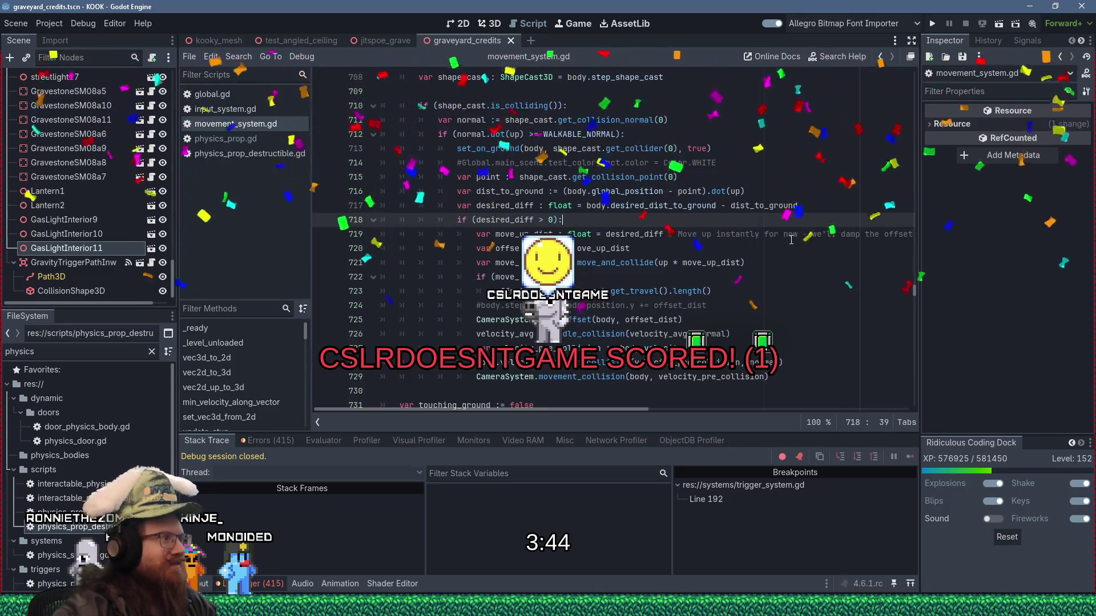